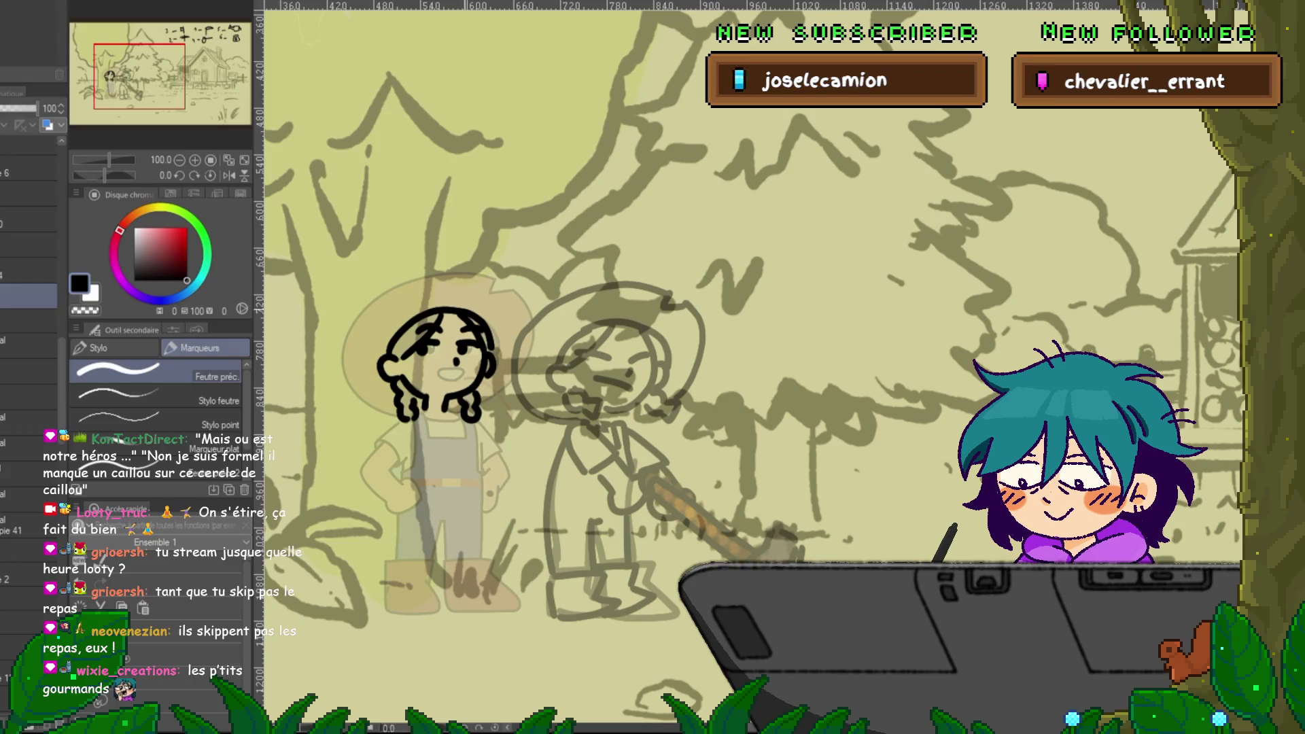
- Draw a wide hat brim curving around the farmer girl's head
drag(488, 284, 510, 291)
mouse_move(515, 290)
mouse_down()
mouse_move(533, 328)
mouse_move(480, 405)
mouse_up()
mouse_move(483, 276)
mouse_down()
mouse_move(360, 314)
mouse_move(360, 392)
mouse_up()
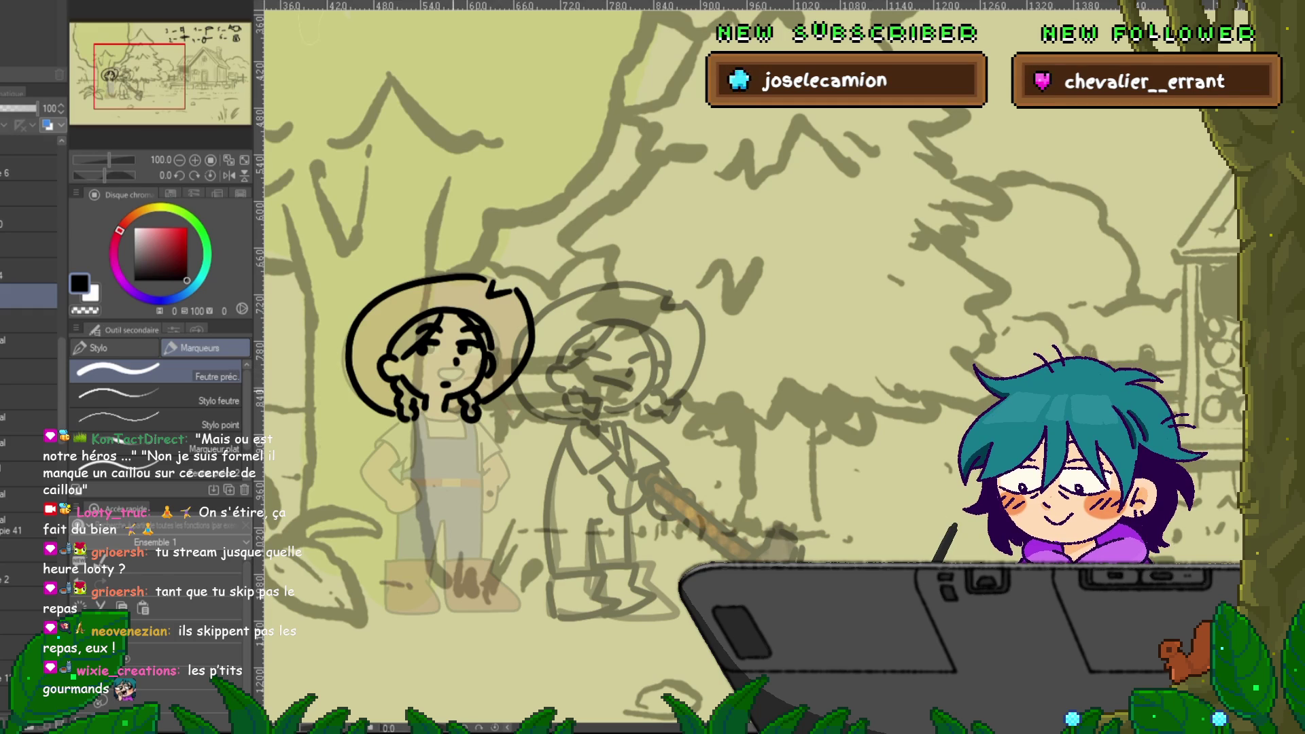
- Enlarge, tilt and shift the head drawing right, then start a hair strand
key(ctrl+t)
drag(533, 435, 551, 445)
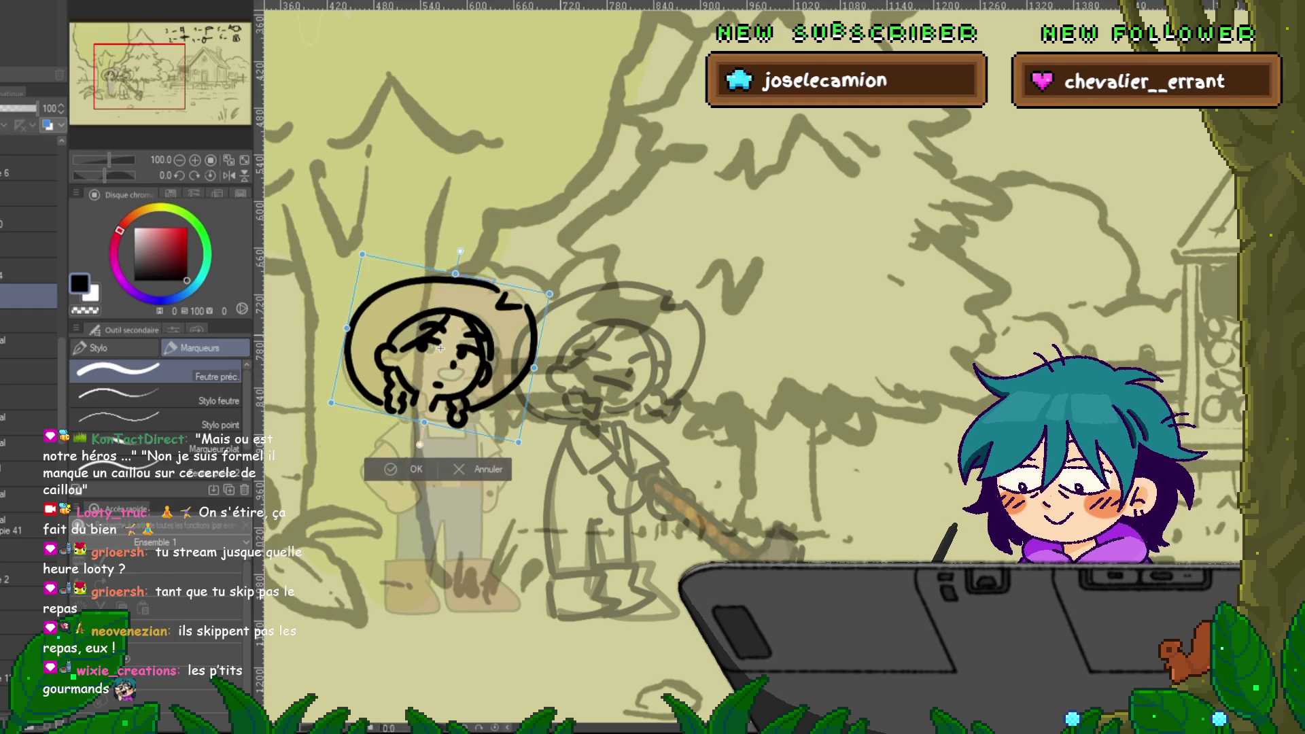
drag(442, 350, 471, 353)
key(Return)
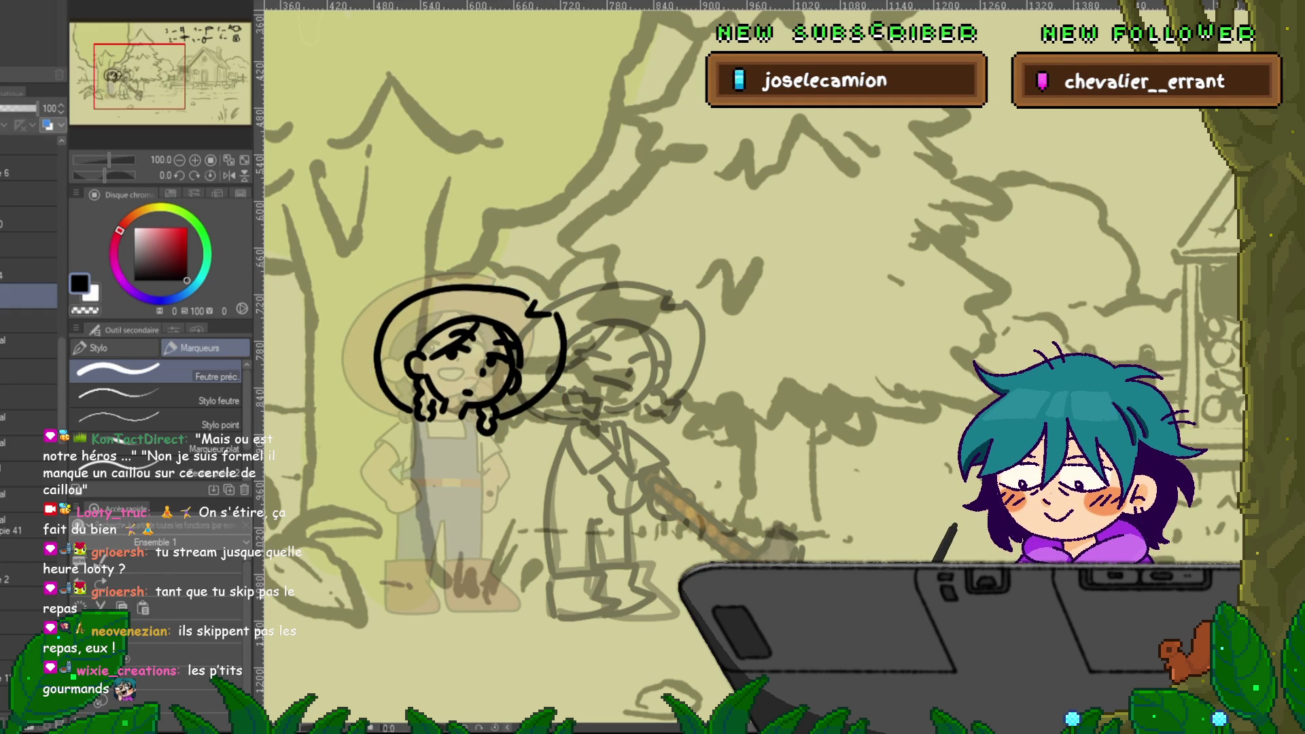
mouse_move(439, 411)
mouse_down()
mouse_move(454, 448)
mouse_move(423, 471)
mouse_up()
- Sketch the girl's right braid, torso sides and legs, undoing misplaced strokes
key(ctrl+z)
drag(469, 418, 490, 459)
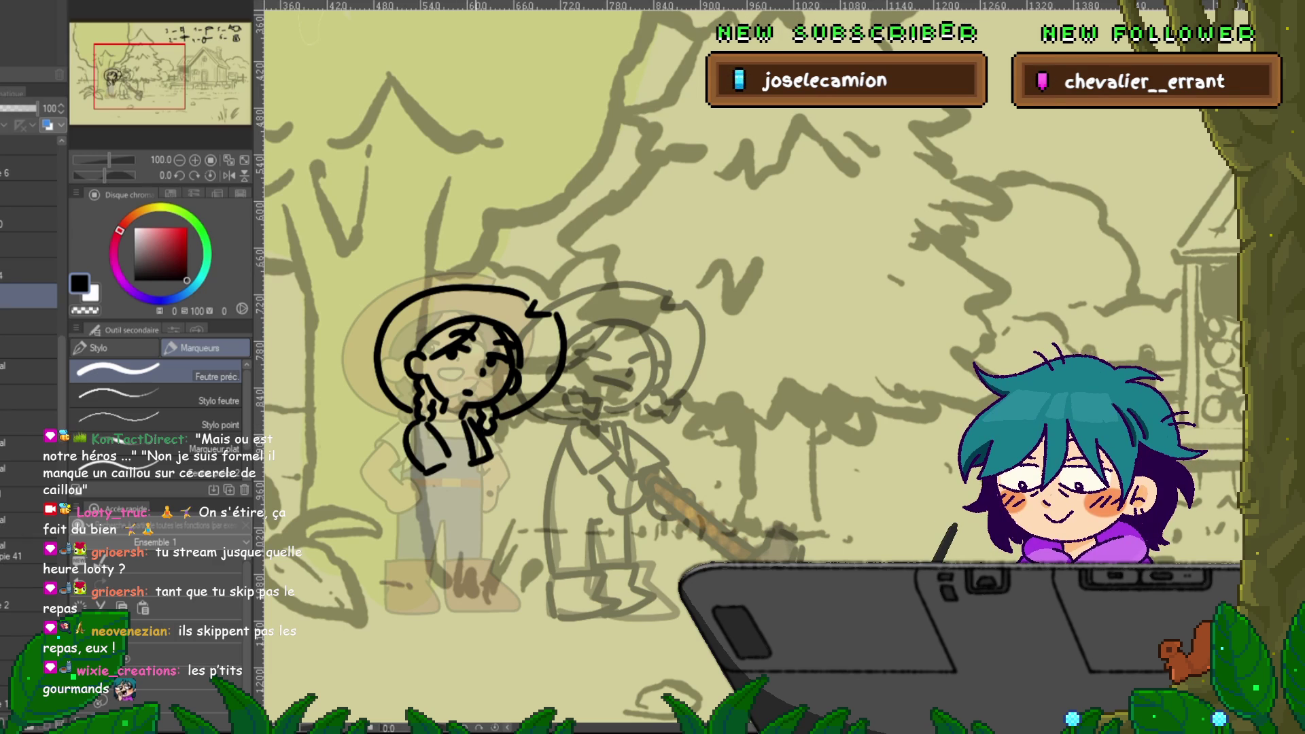
drag(471, 469, 473, 558)
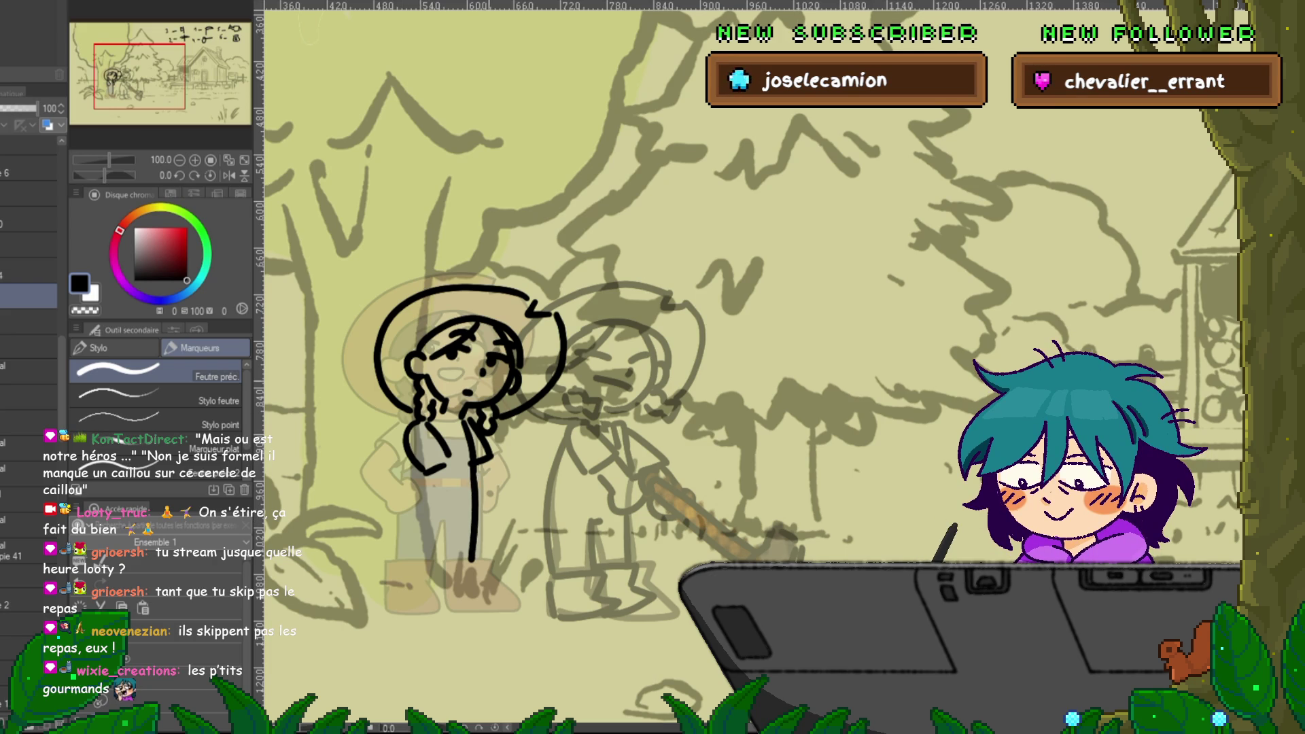
drag(404, 438, 387, 487)
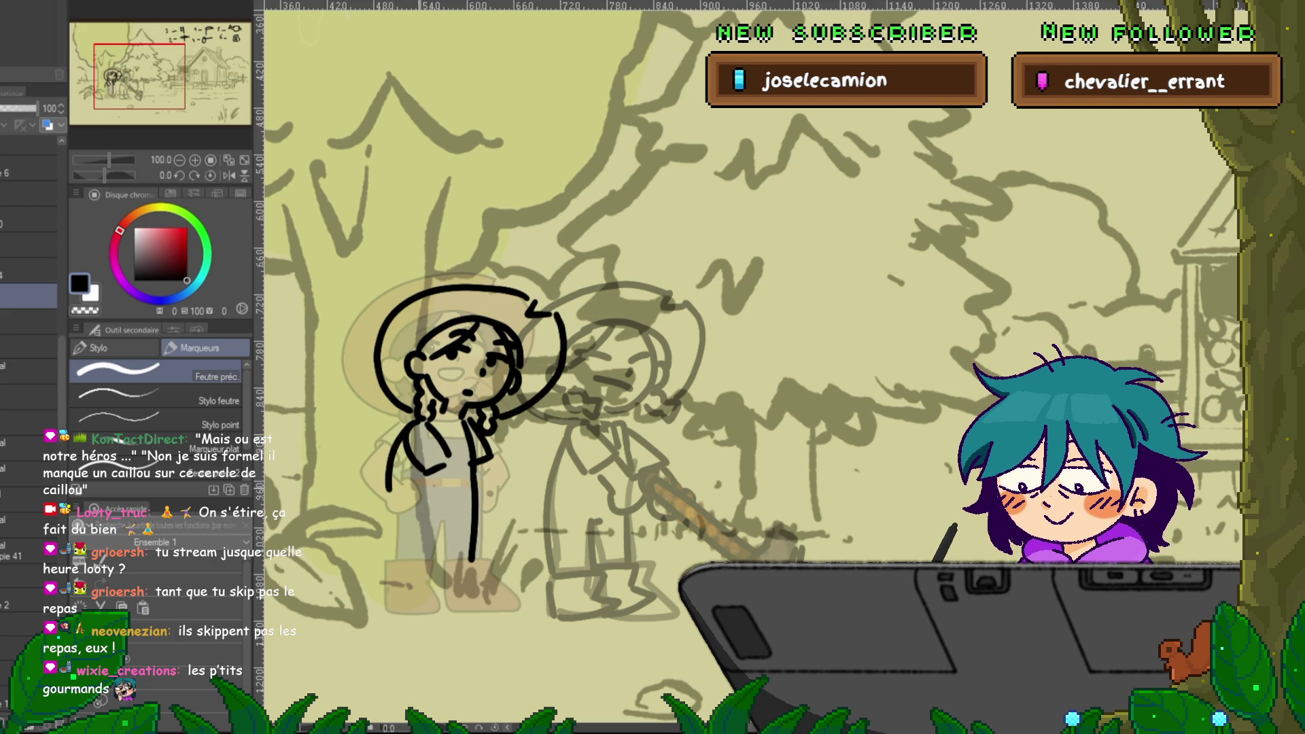
key(ctrl+z)
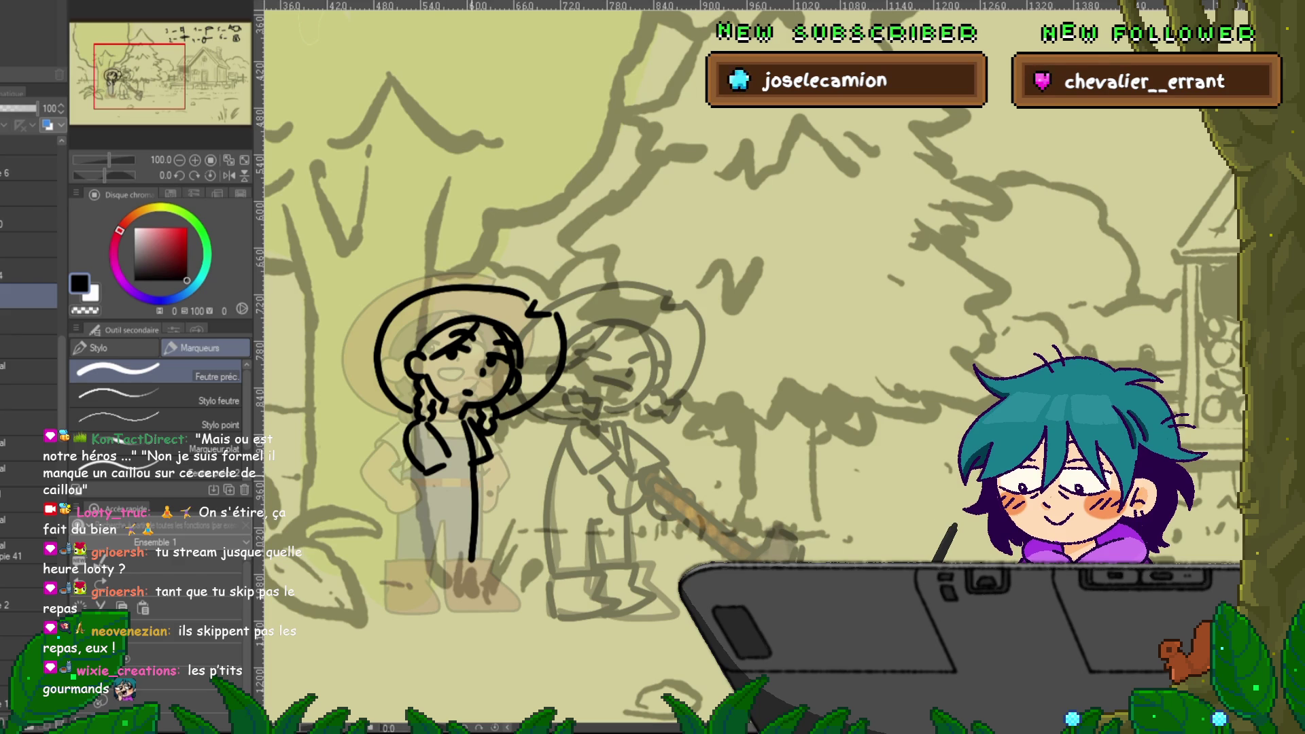
key(ctrl+z)
key(ctrl+z)
key(ctrl+z)
key(ctrl+z)
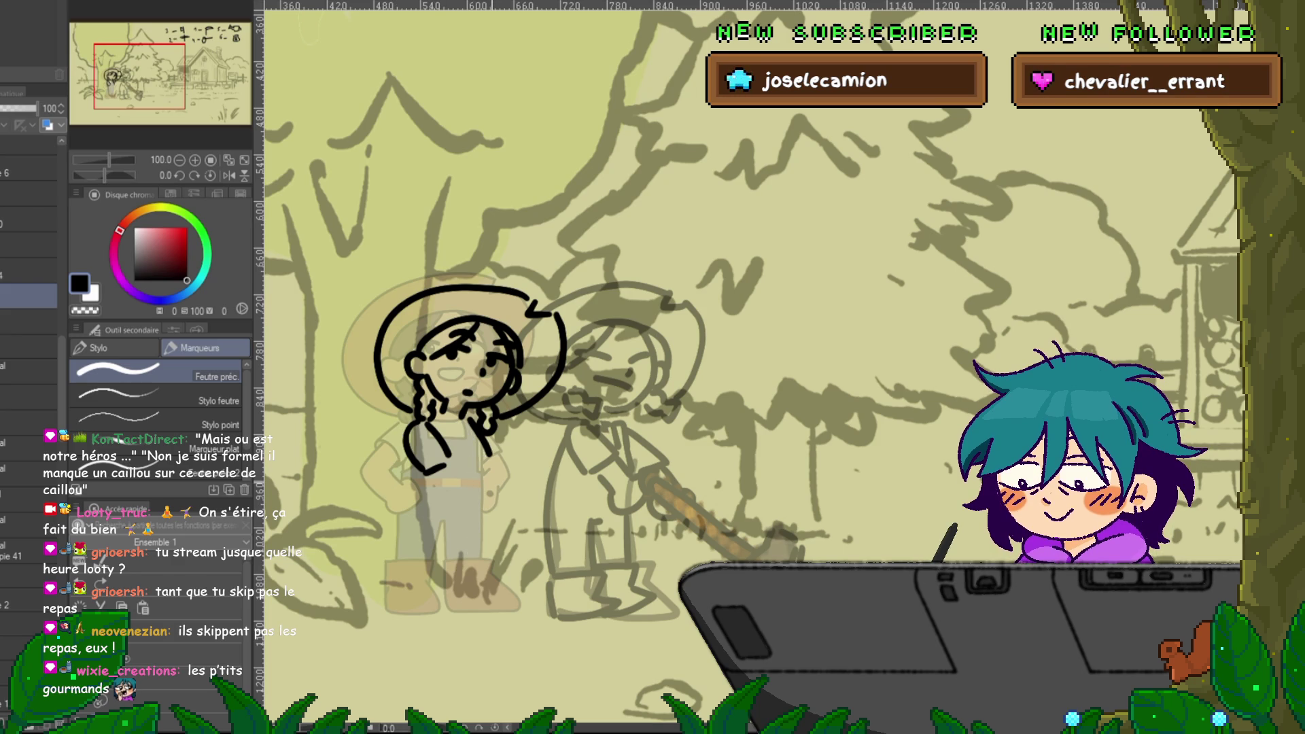
mouse_move(445, 418)
mouse_down()
mouse_move(416, 450)
mouse_move(448, 419)
mouse_move(396, 525)
mouse_up()
mouse_move(469, 454)
mouse_down()
mouse_move(465, 557)
mouse_move(388, 601)
mouse_move(428, 586)
mouse_up()
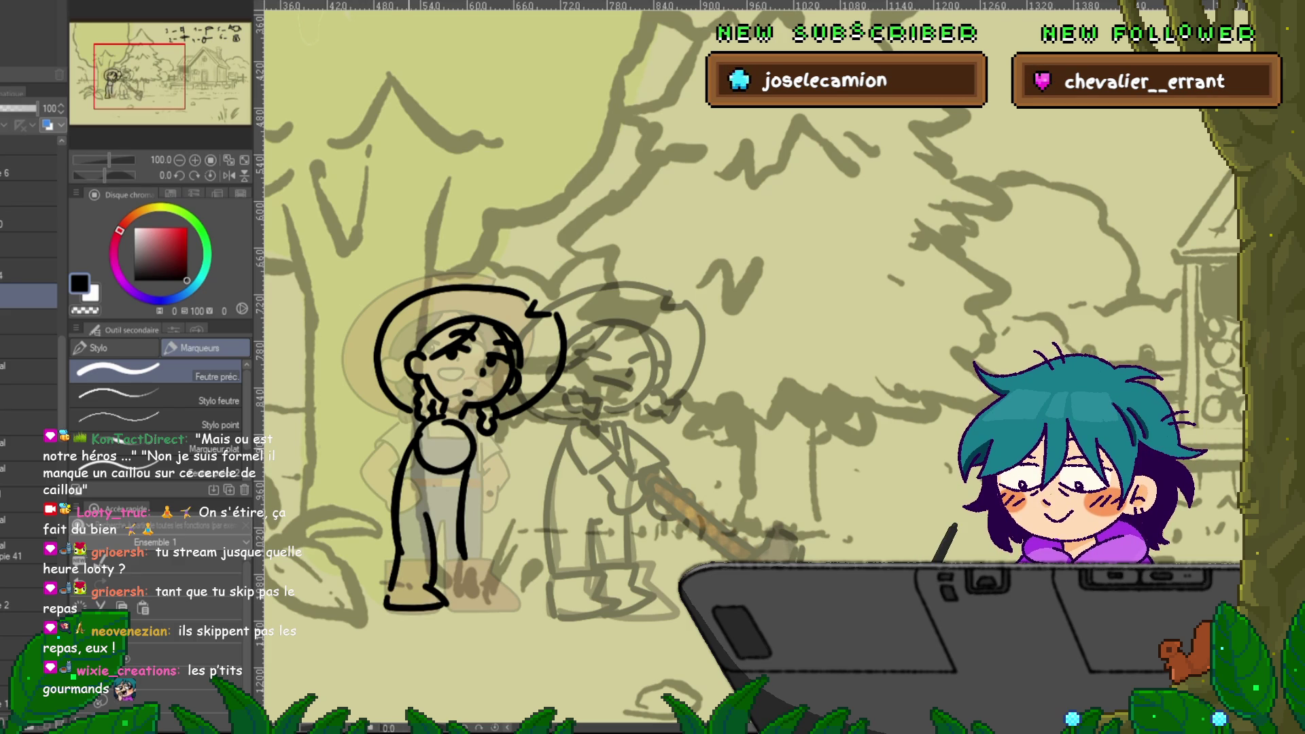
drag(407, 436, 392, 534)
mouse_move(411, 434)
mouse_down()
mouse_move(396, 486)
mouse_move(462, 517)
mouse_move(477, 504)
mouse_up()
- Draw the arm gripping the long handle and the triangular shovel blade
mouse_move(473, 423)
mouse_down()
mouse_move(497, 500)
mouse_move(545, 572)
mouse_move(541, 622)
mouse_up()
key(ctrl+z)
mouse_move(545, 574)
mouse_down()
mouse_move(571, 629)
mouse_move(568, 568)
mouse_up()
drag(495, 487, 578, 579)
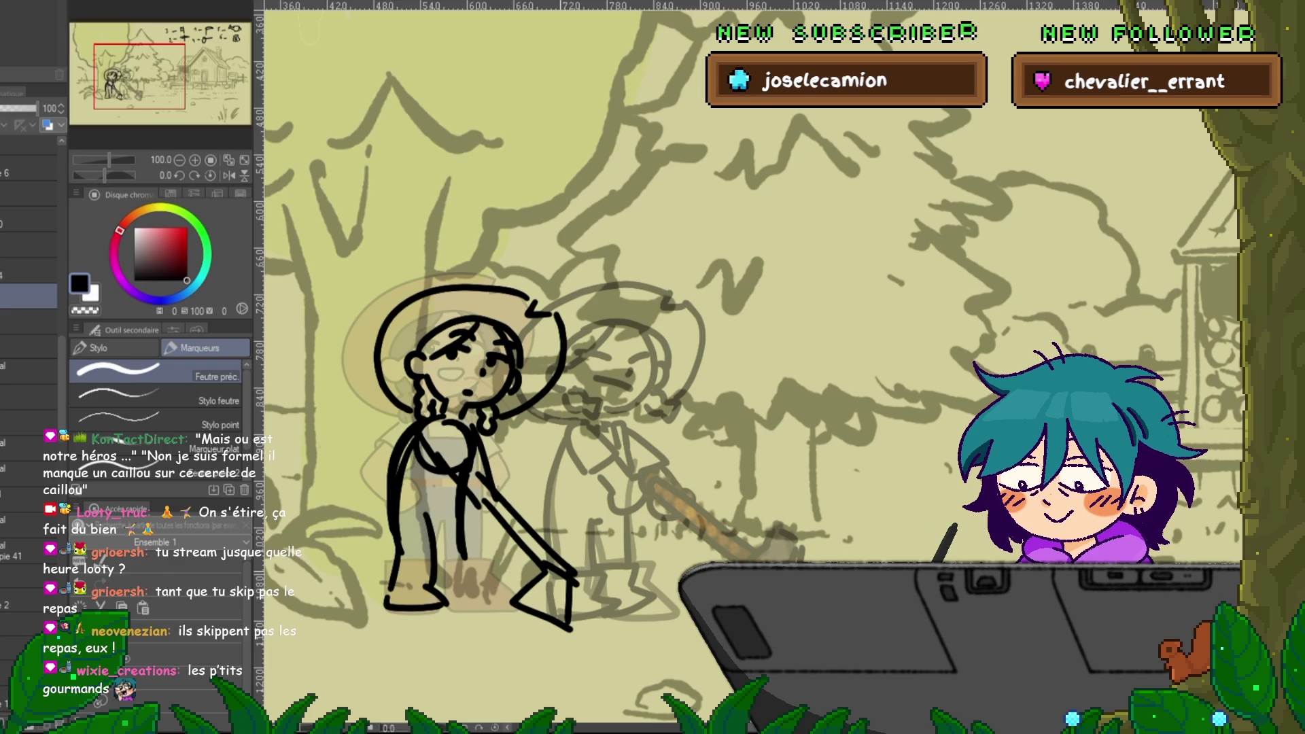
- Add leg, feet, arm and chest detail lines, then add a new layer
drag(479, 507, 471, 553)
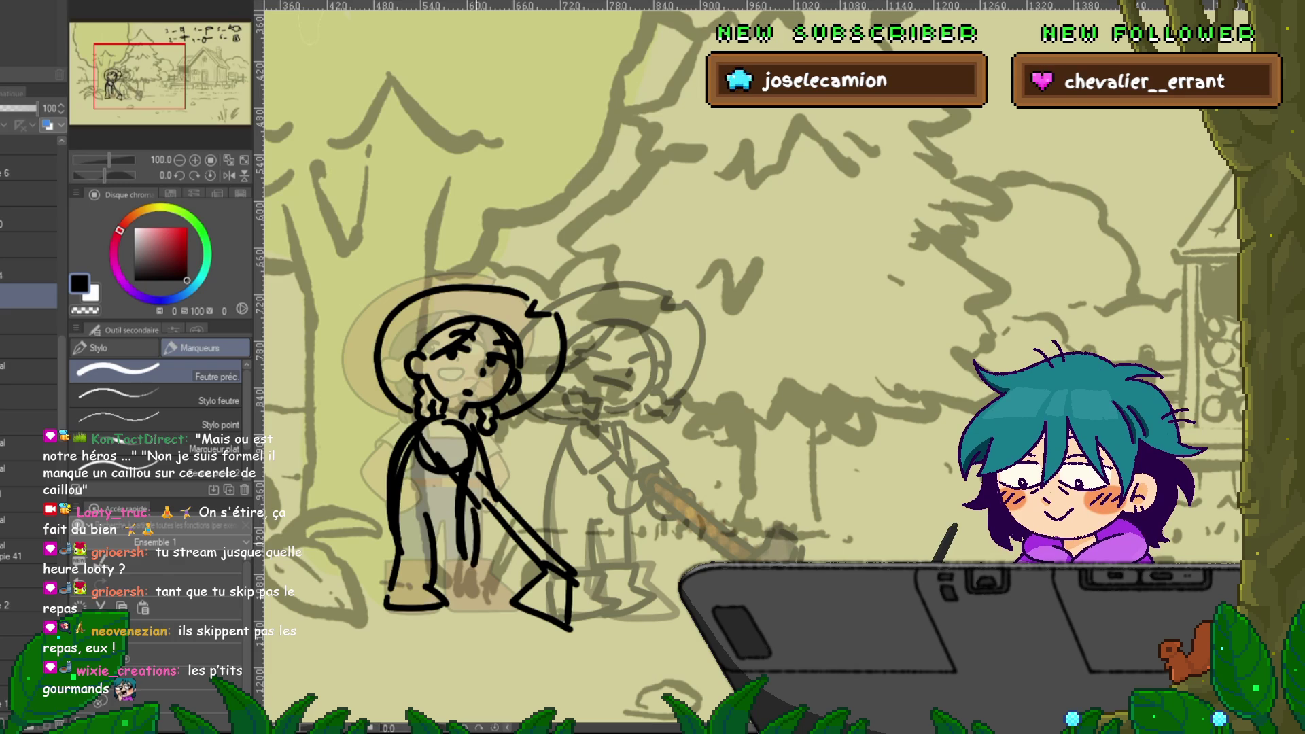
drag(453, 604, 510, 603)
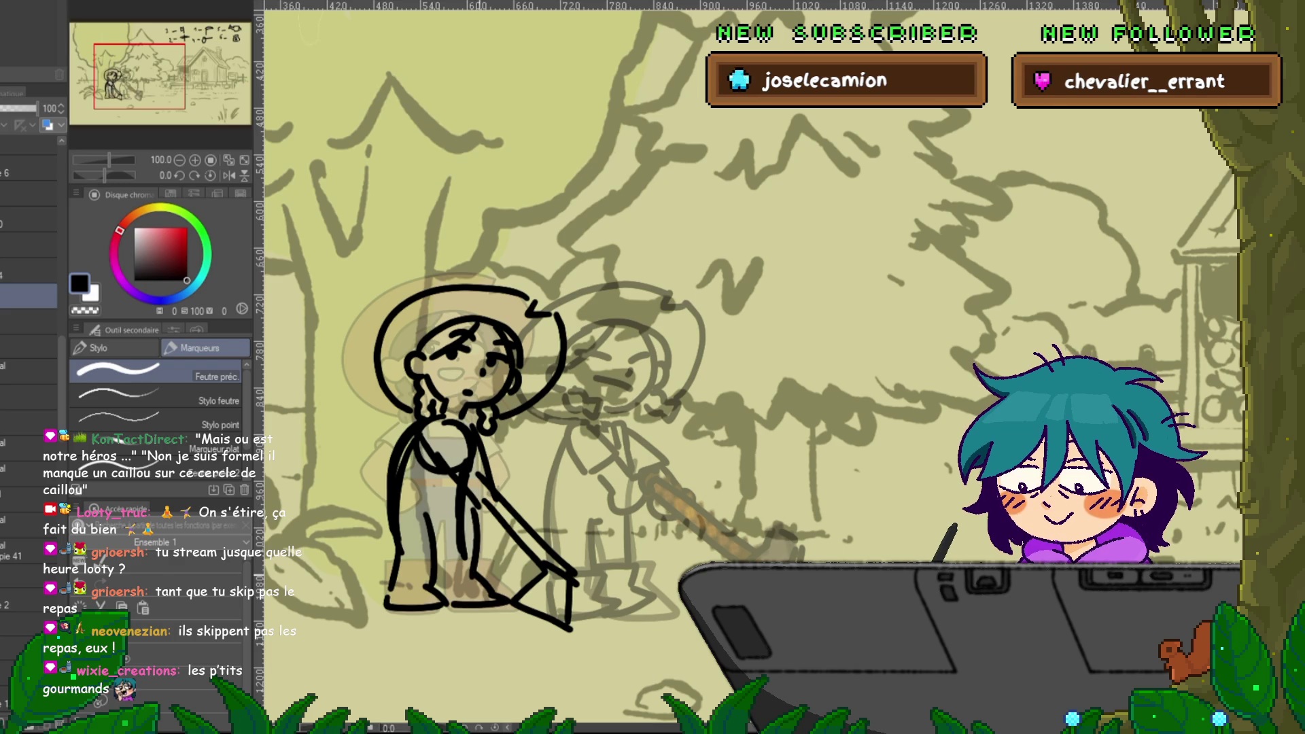
drag(437, 559, 470, 559)
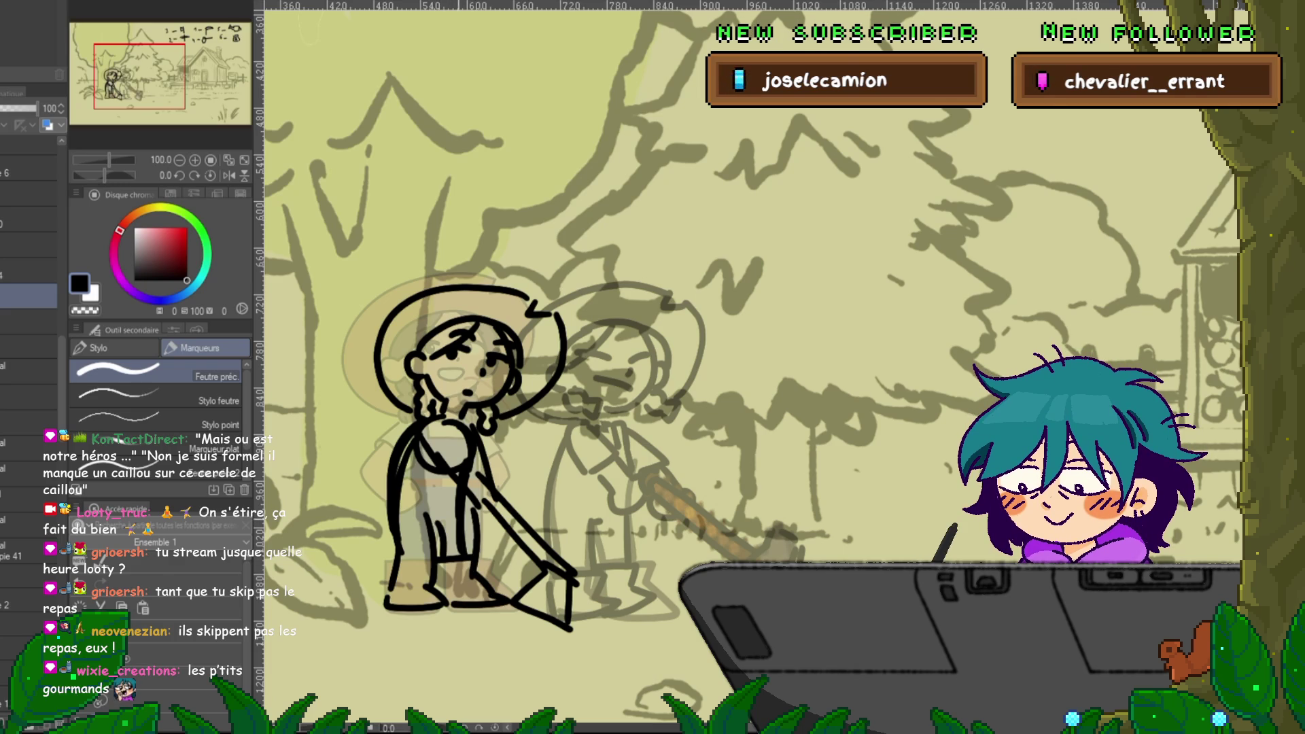
drag(503, 445, 458, 501)
drag(411, 456, 439, 498)
drag(437, 422, 453, 449)
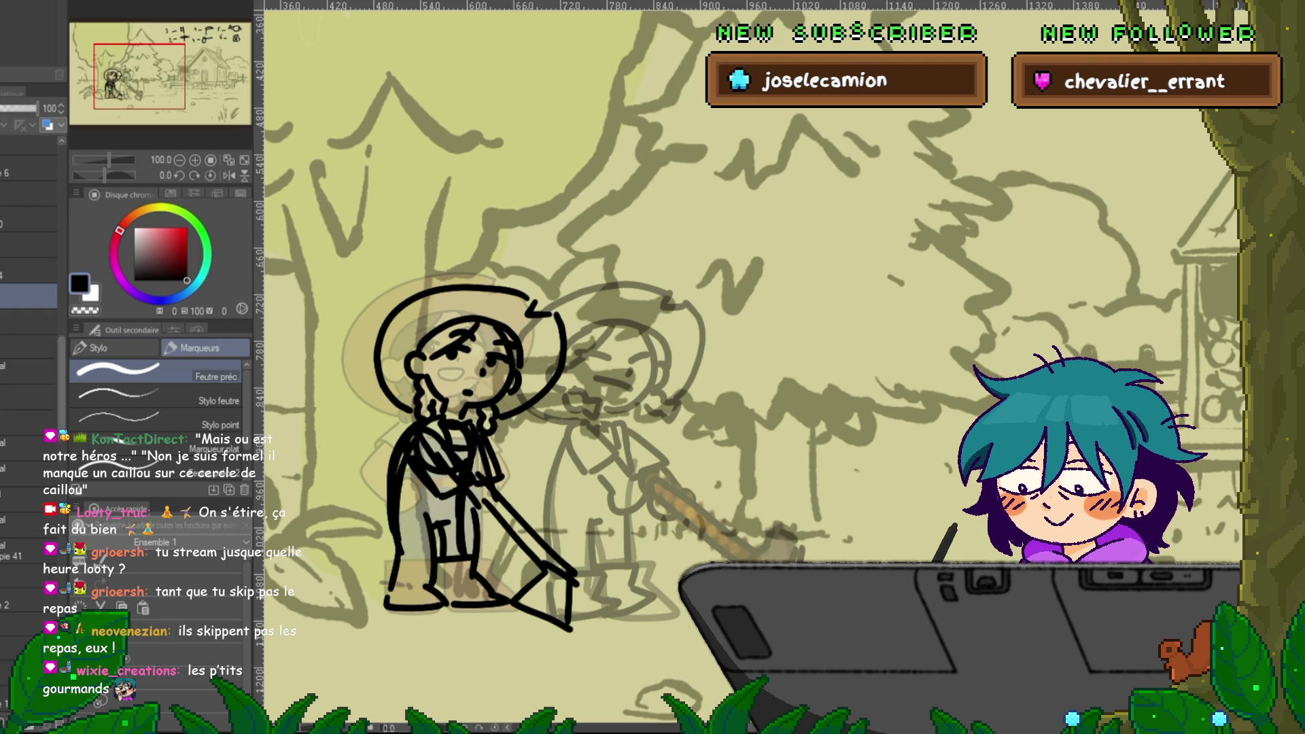
key(ctrl+z)
key(ctrl+y)
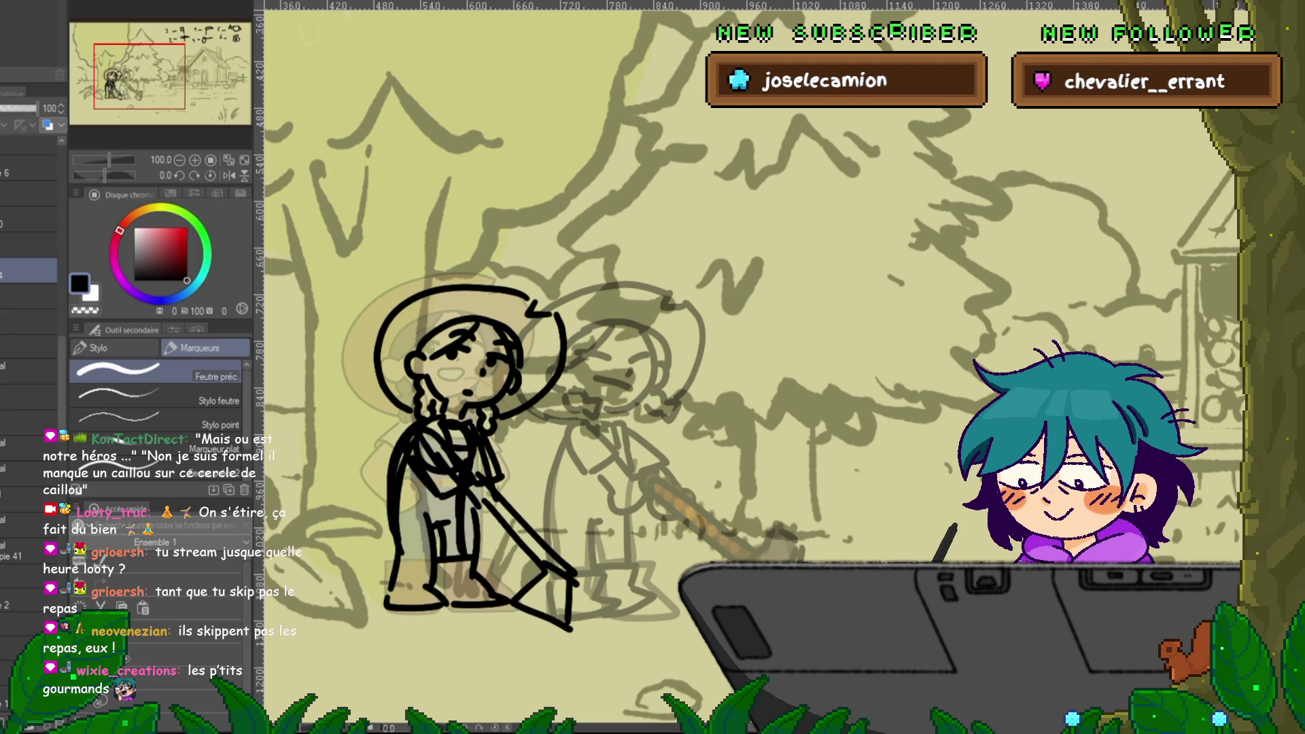
key(ctrl+shift+n)
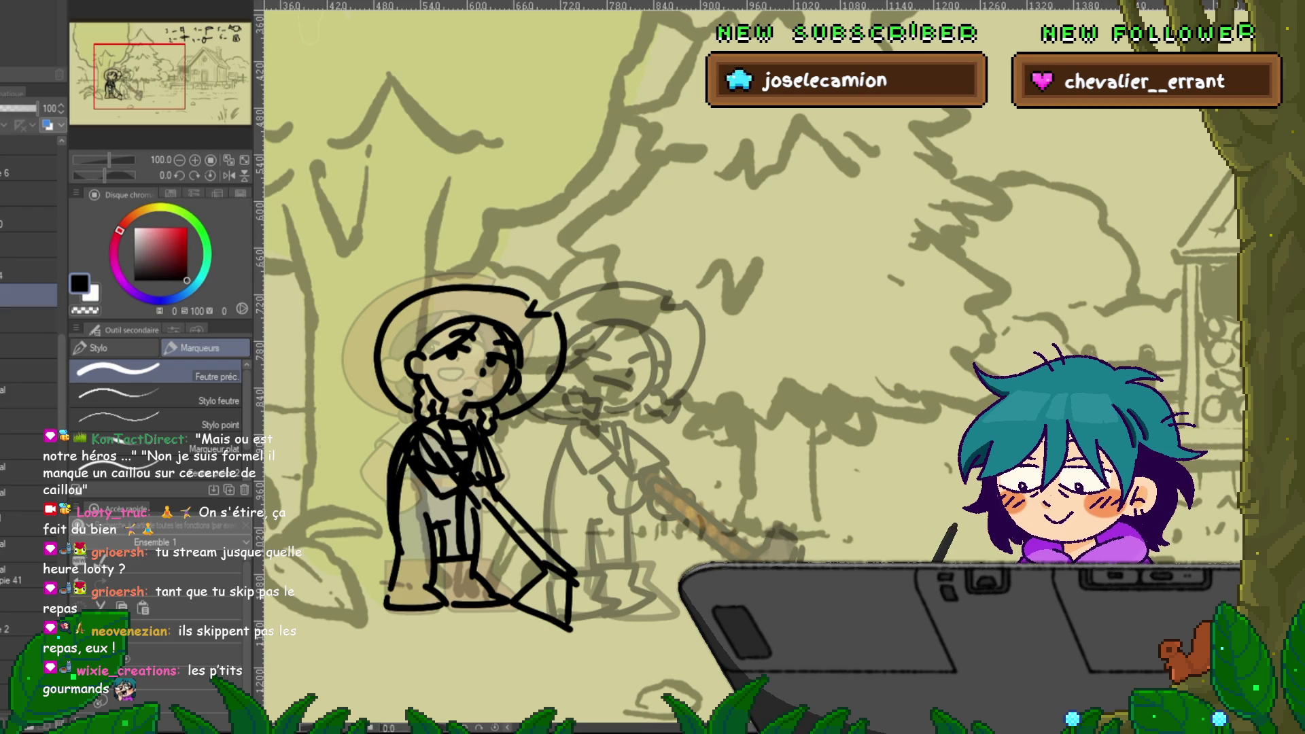
click(29, 319)
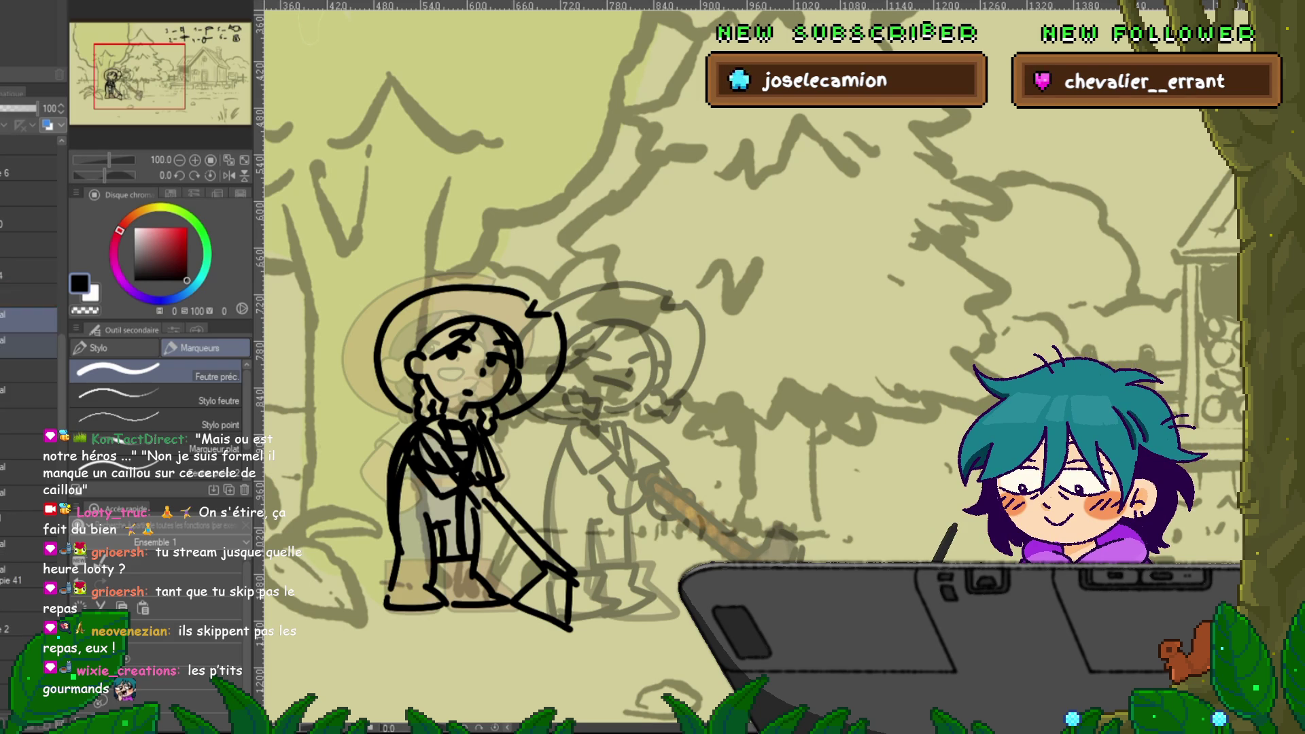
- Fade the girl's line-art layer to 40% opacity
click(29, 295)
drag(34, 108, 10, 108)
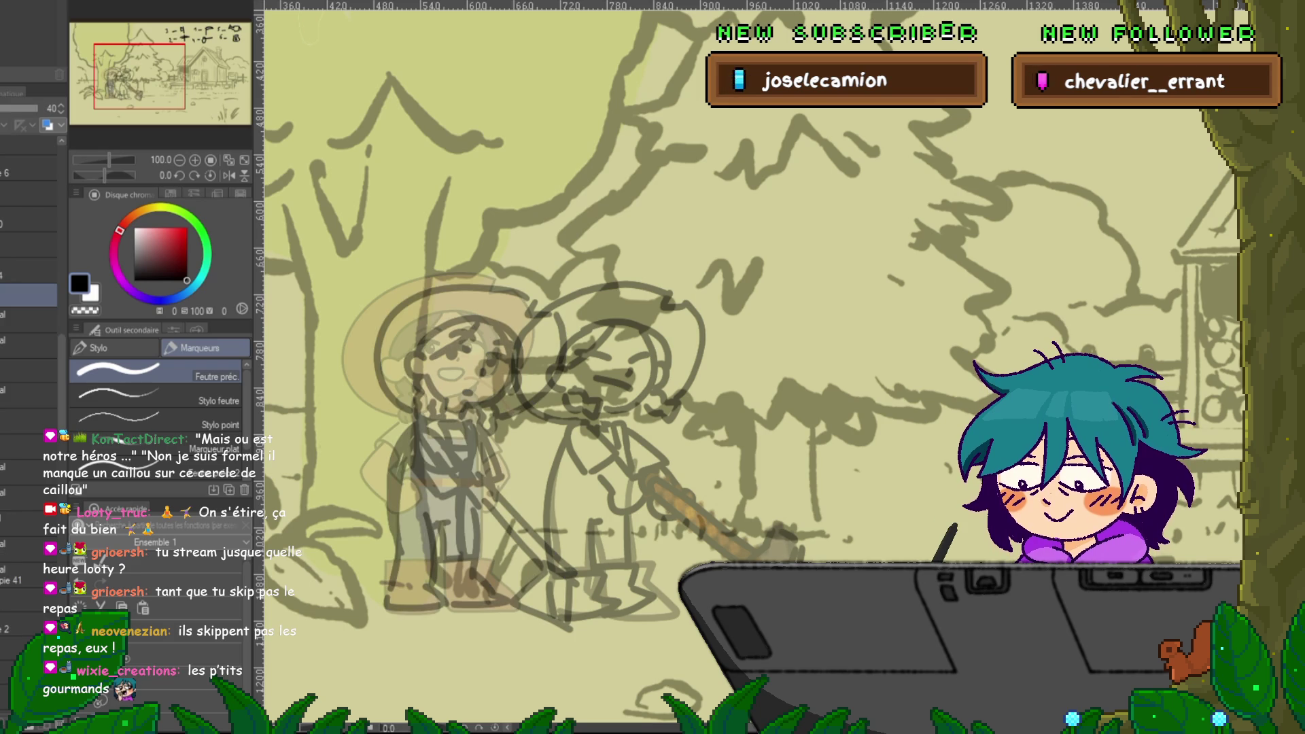
key(ctrl+t)
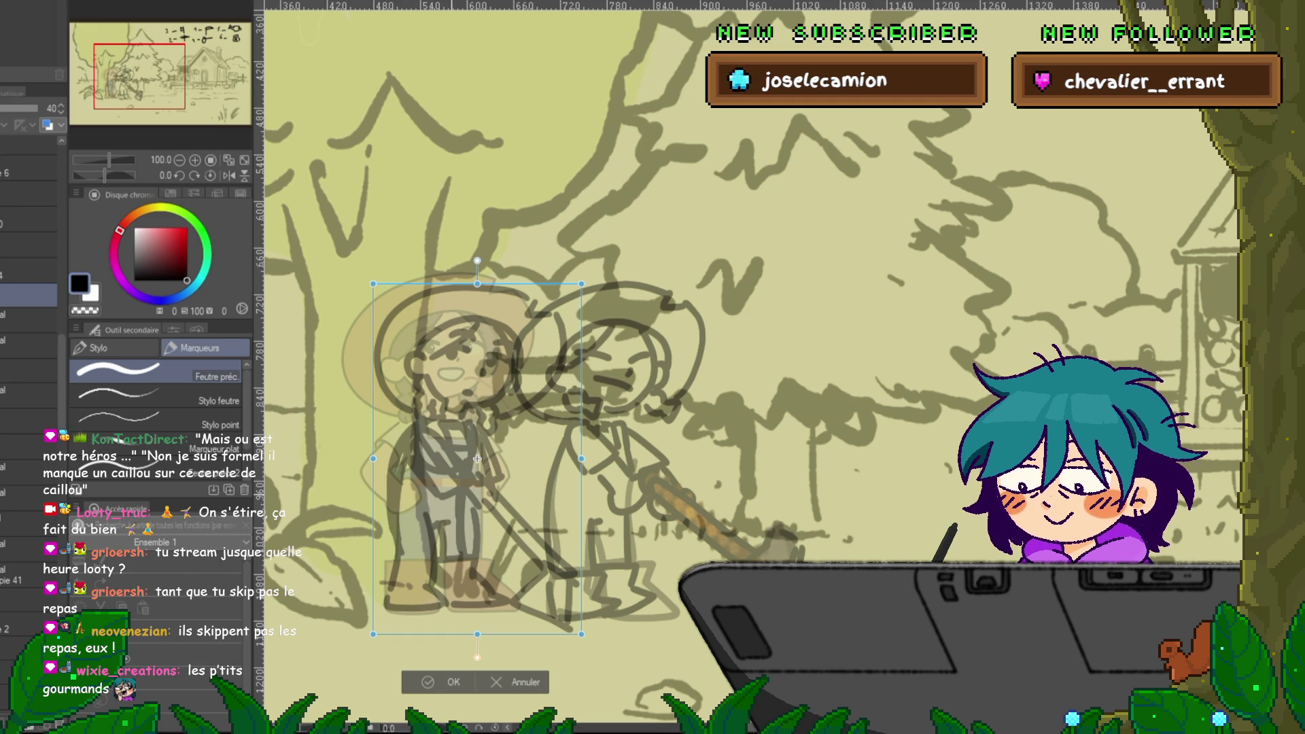
key(Return)
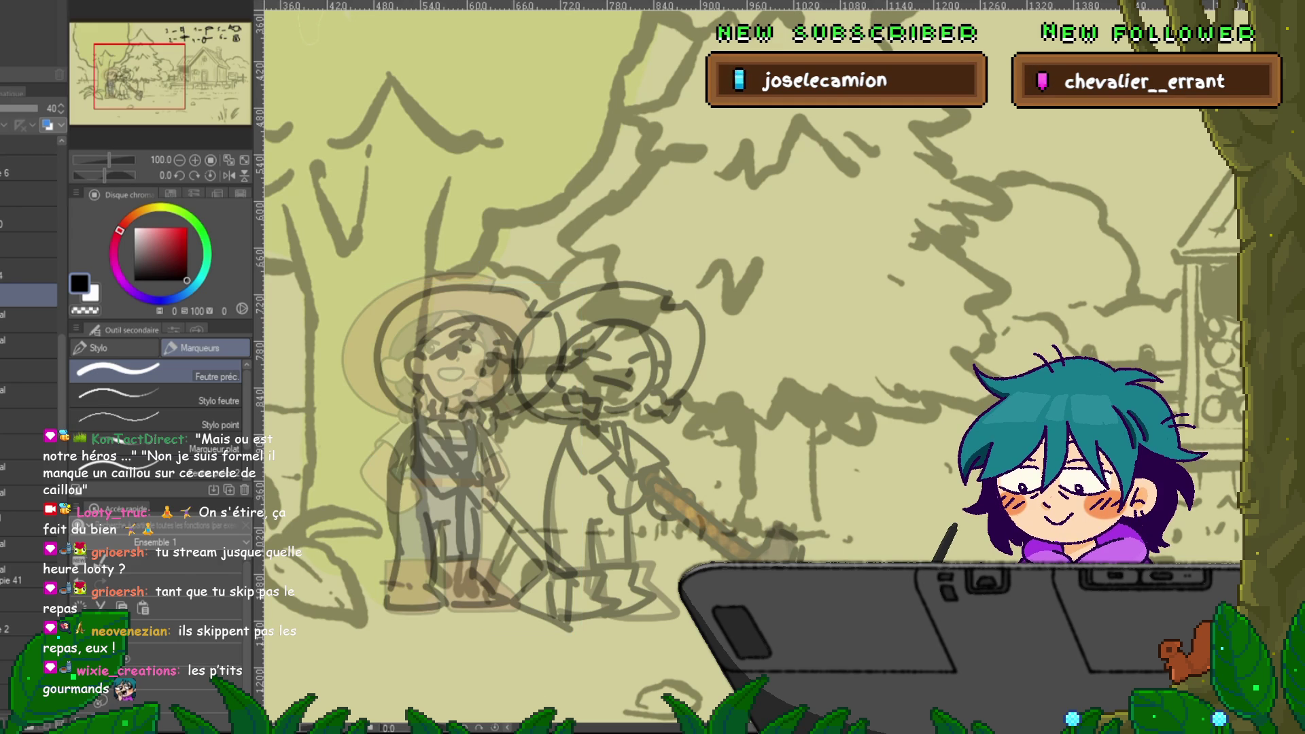
- Duplicate a lower character layer, move it to the top, and shift the copy left
click(28, 394)
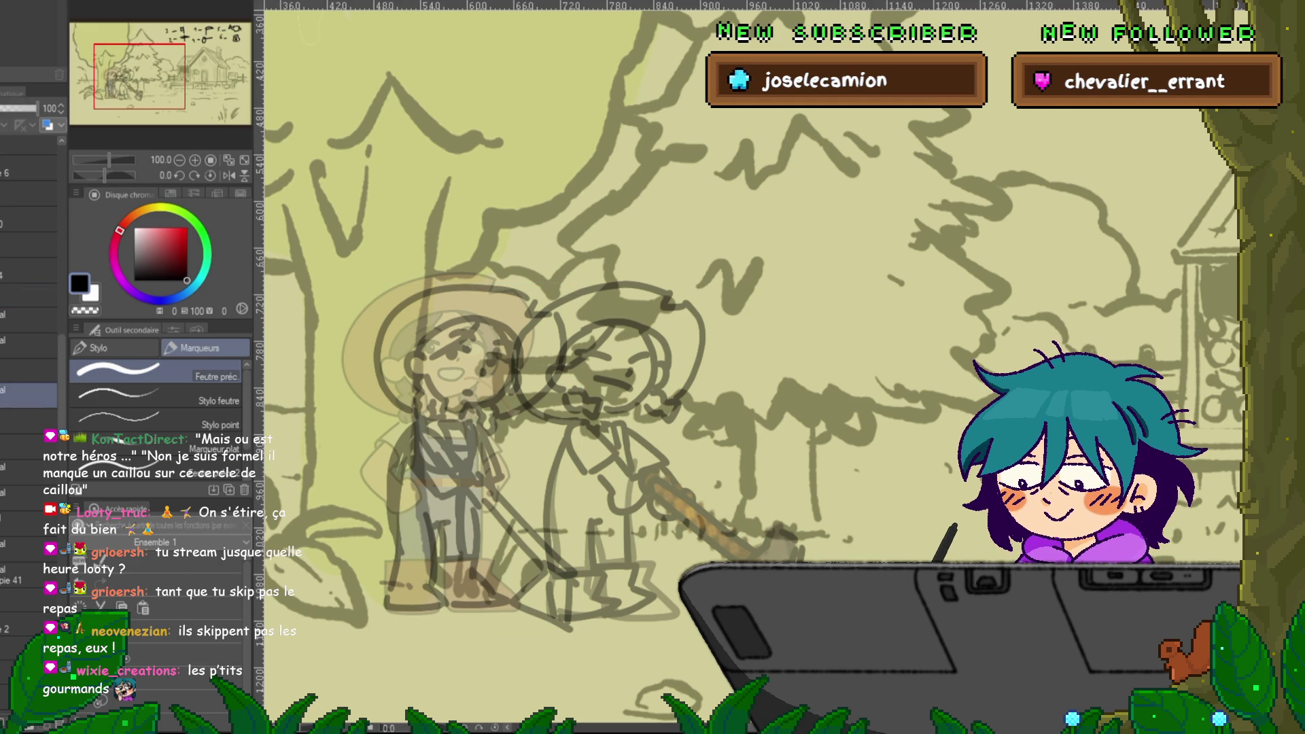
key(ctrl+j)
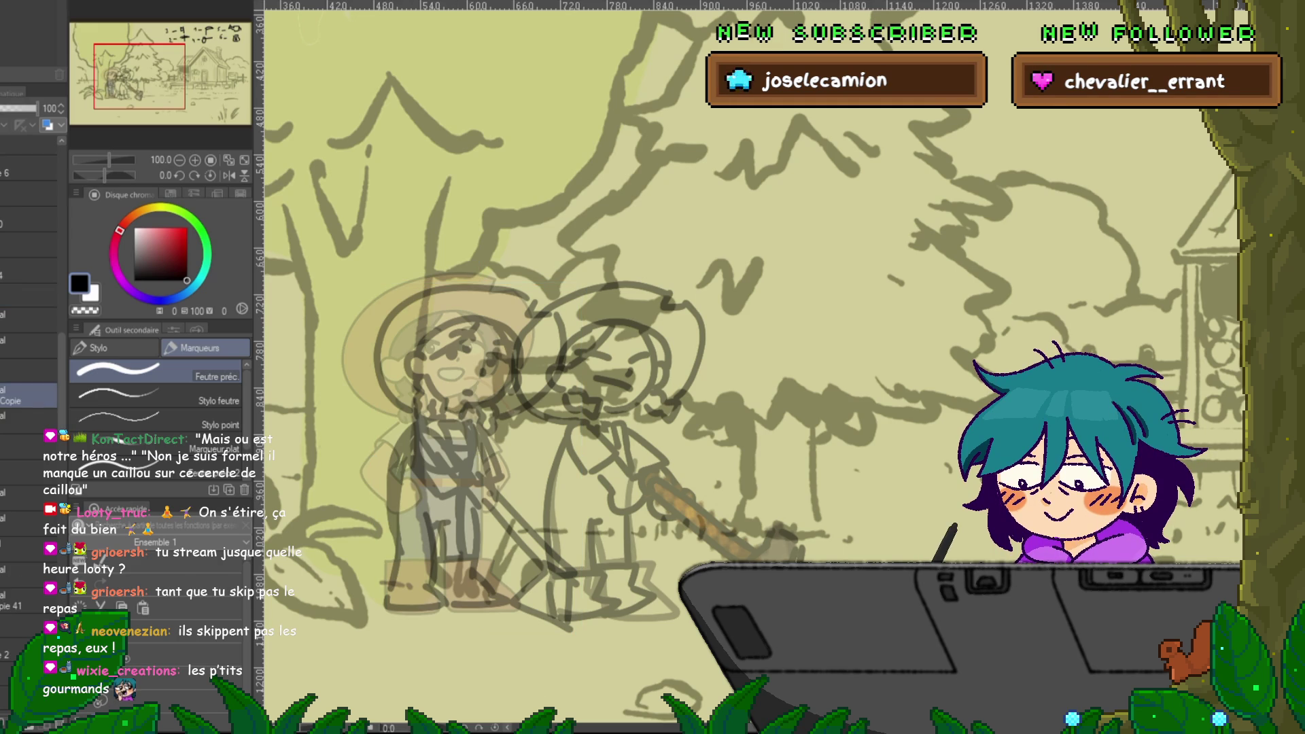
drag(29, 396, 28, 320)
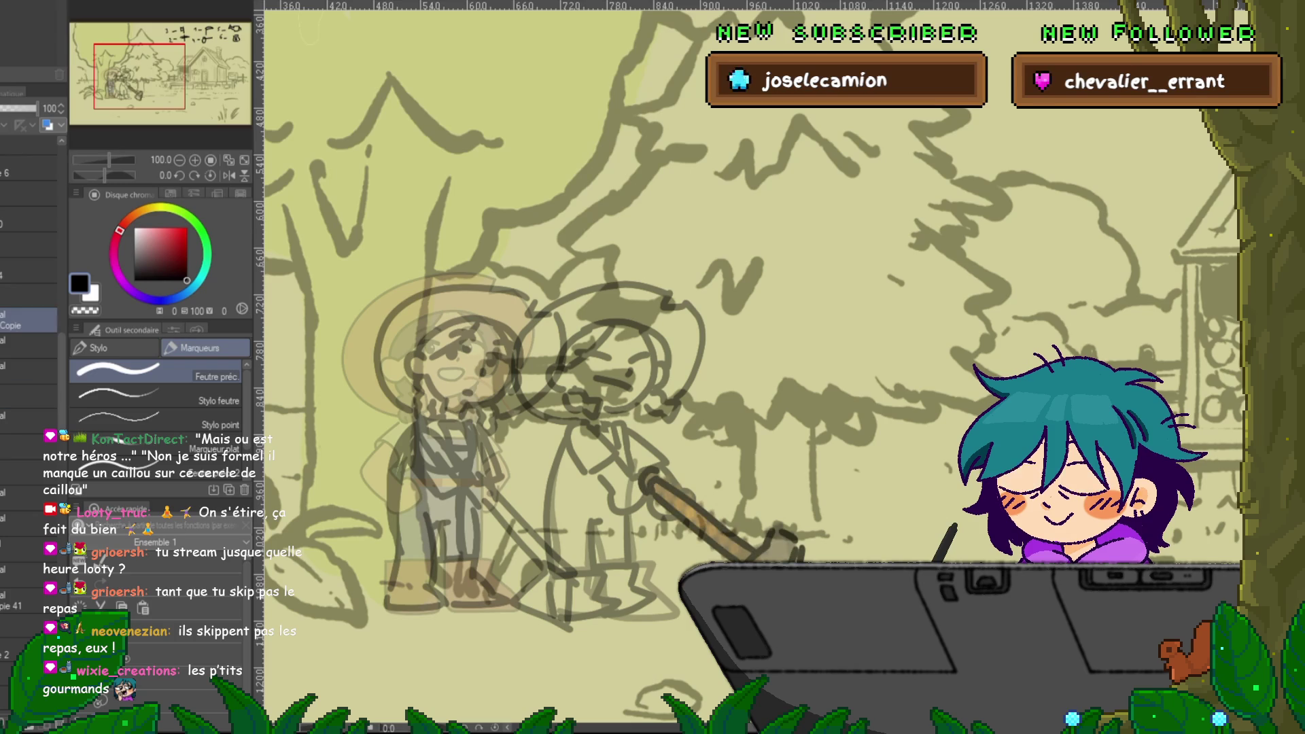
key(ctrl+t)
drag(618, 552, 541, 552)
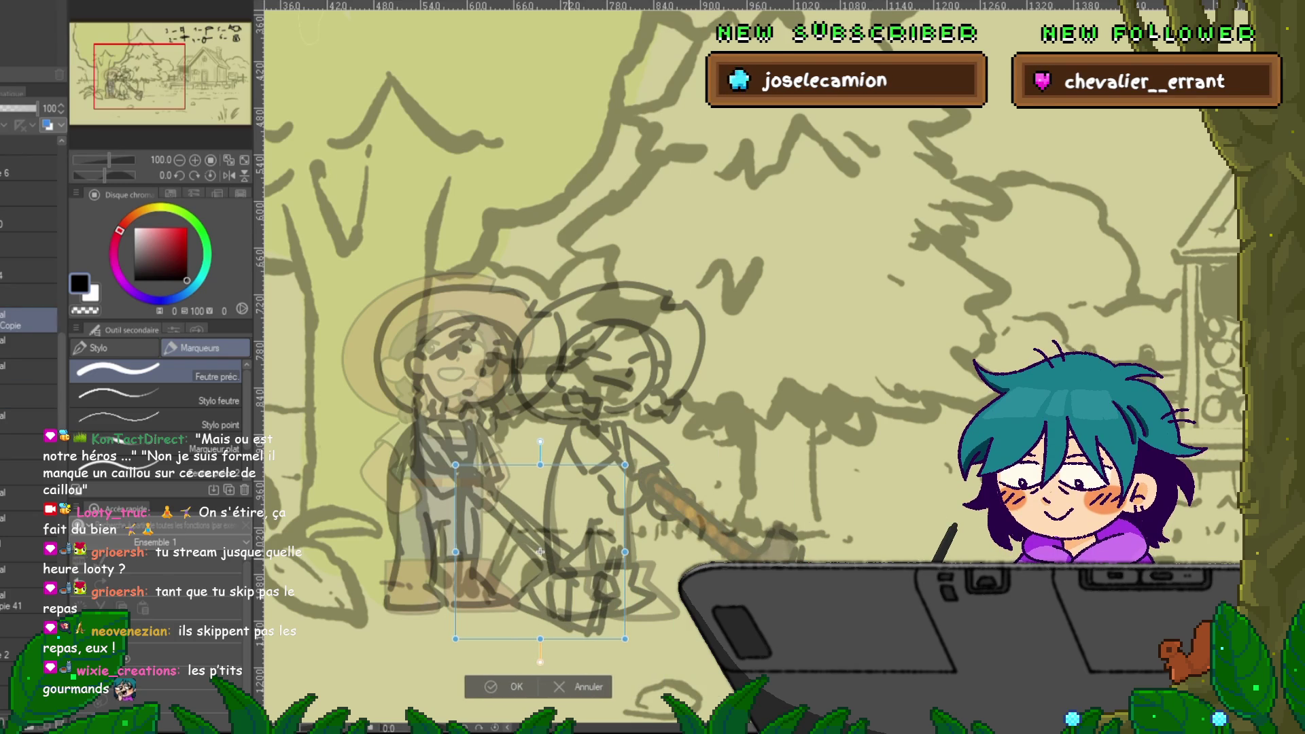
key(Return)
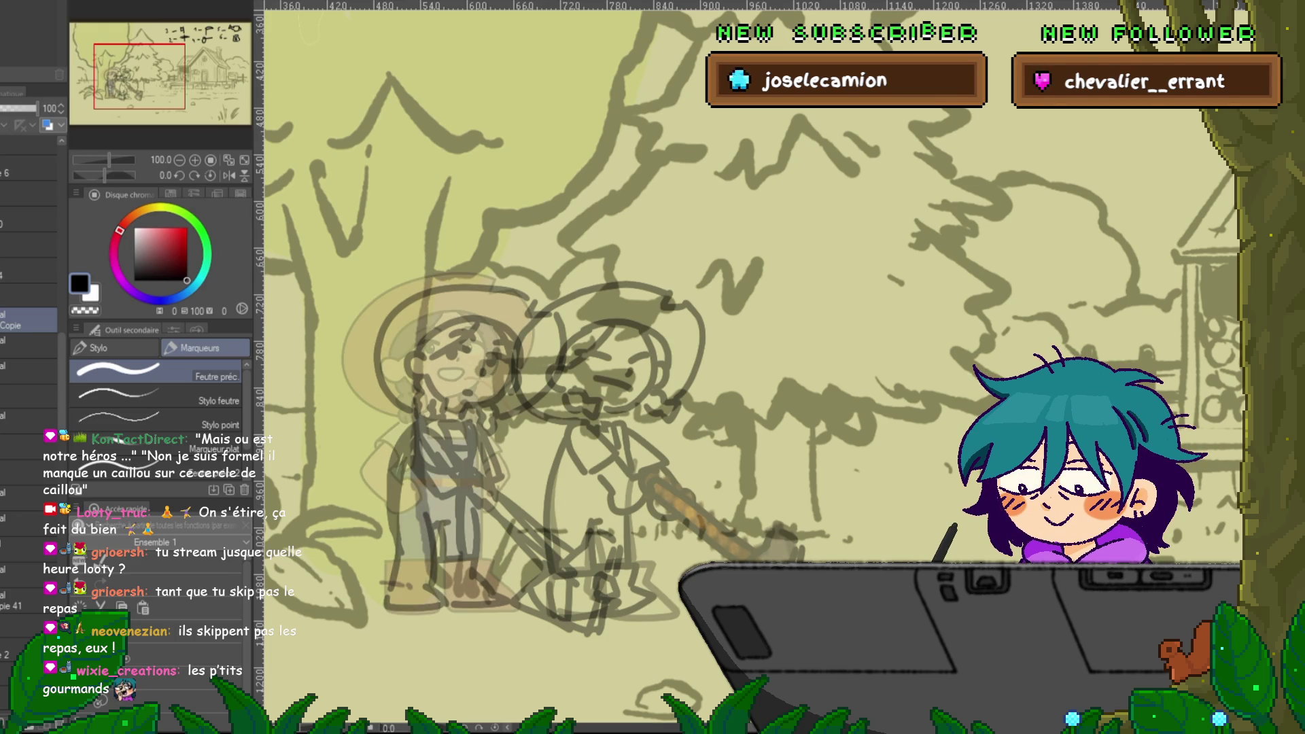
click(27, 296)
key(ctrl+t)
- Move the sketch right over the farmer girl and toggle layers to compare with the line art
drag(505, 461, 659, 461)
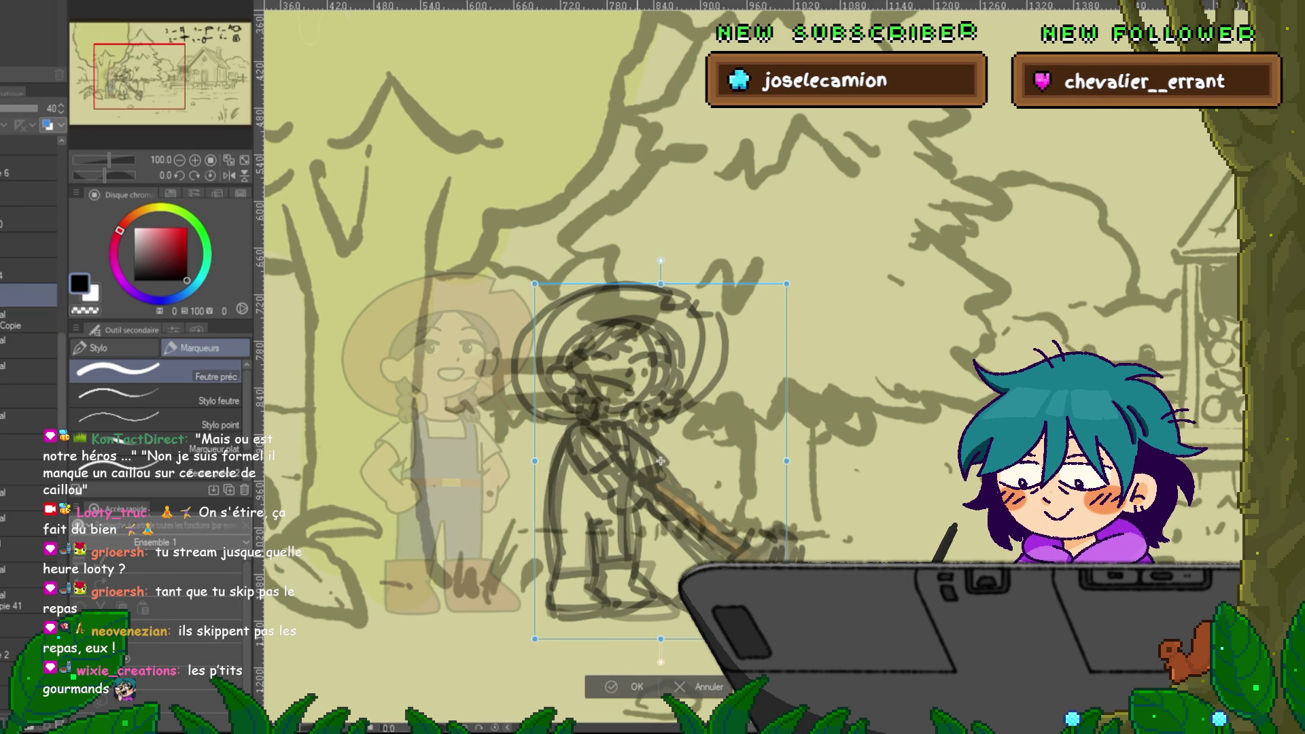
key(Return)
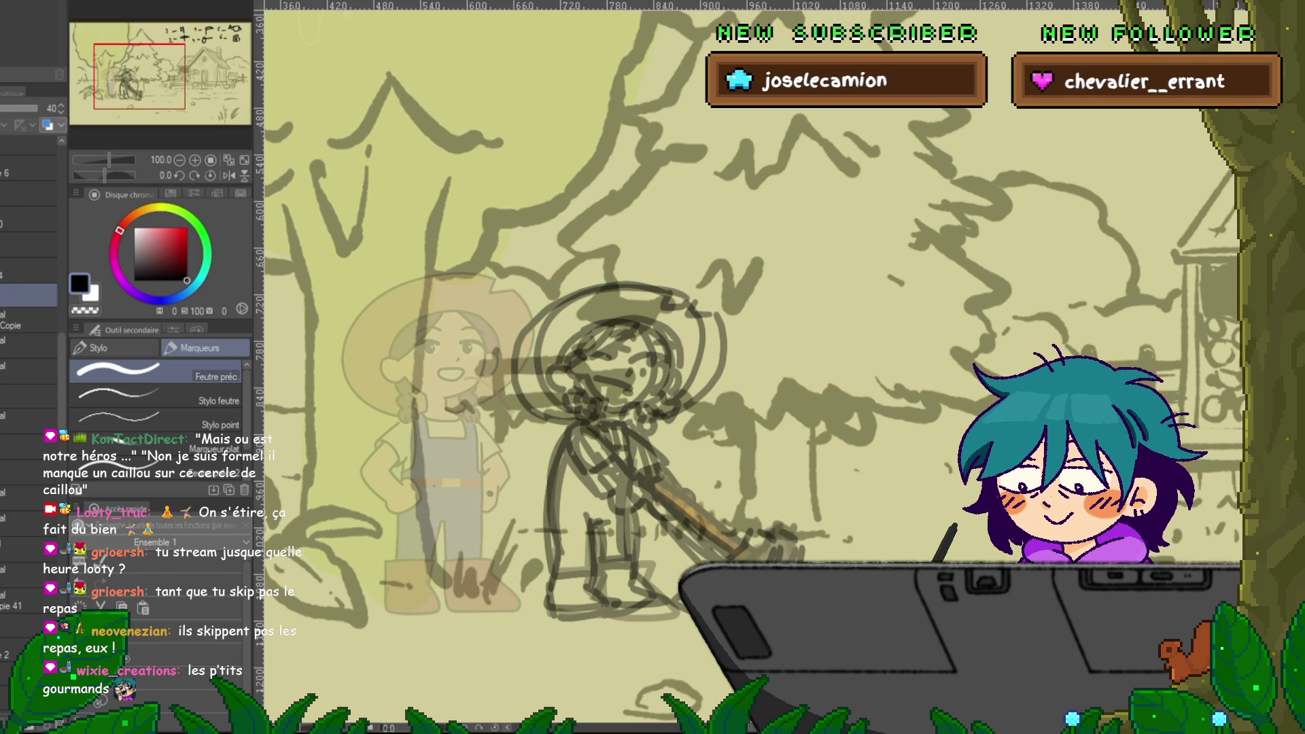
key(ctrl+comma)
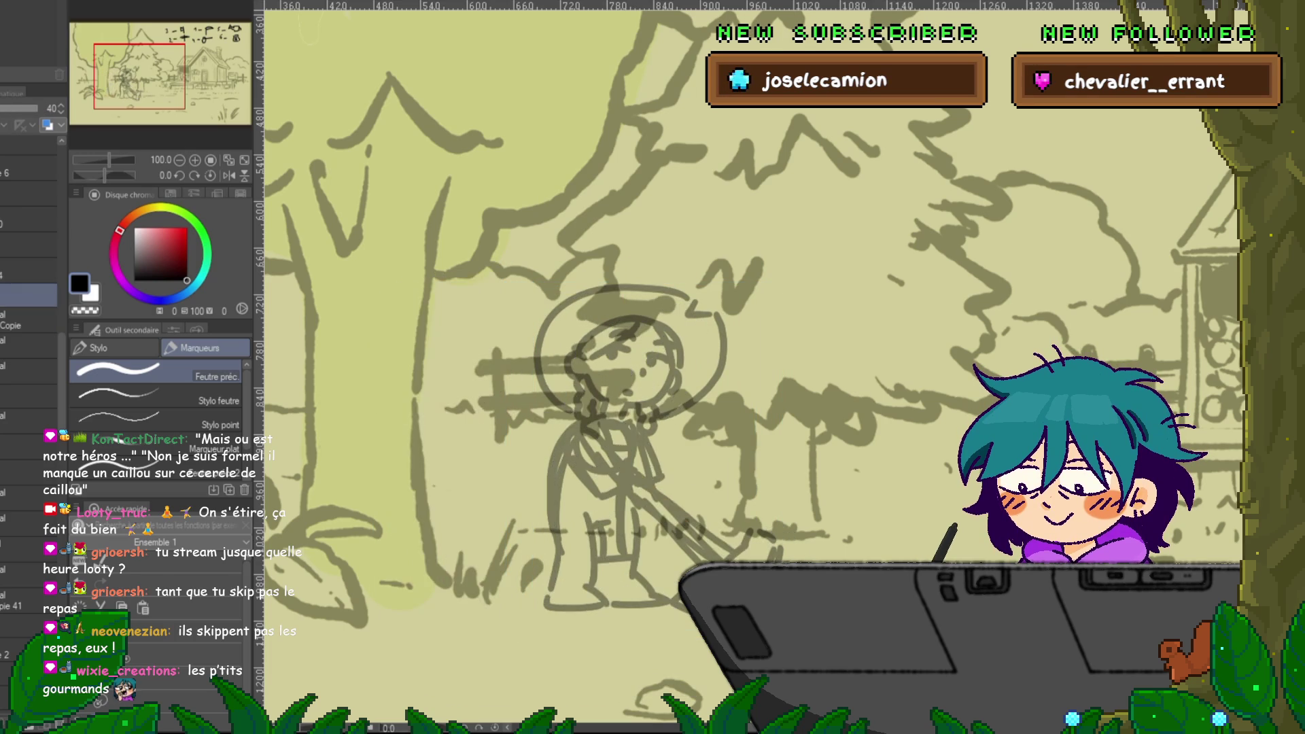
key(ctrl+comma)
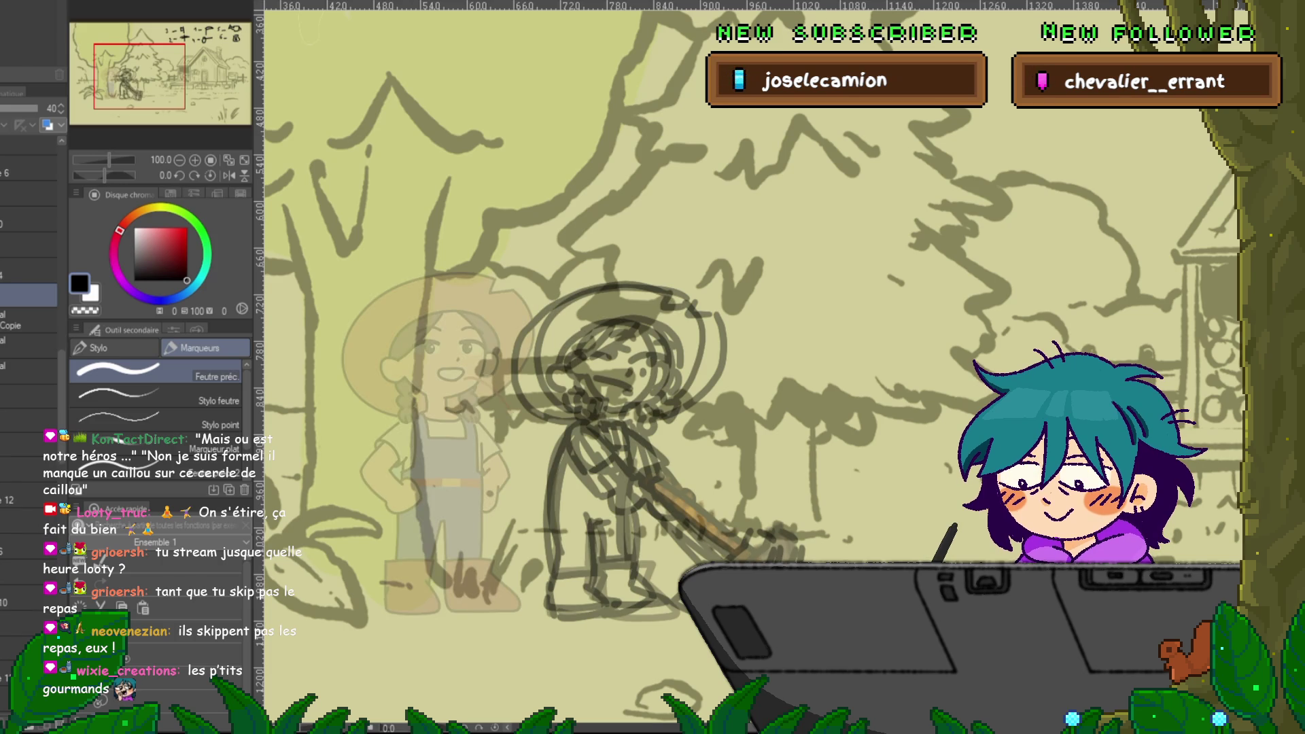
key(ctrl+comma)
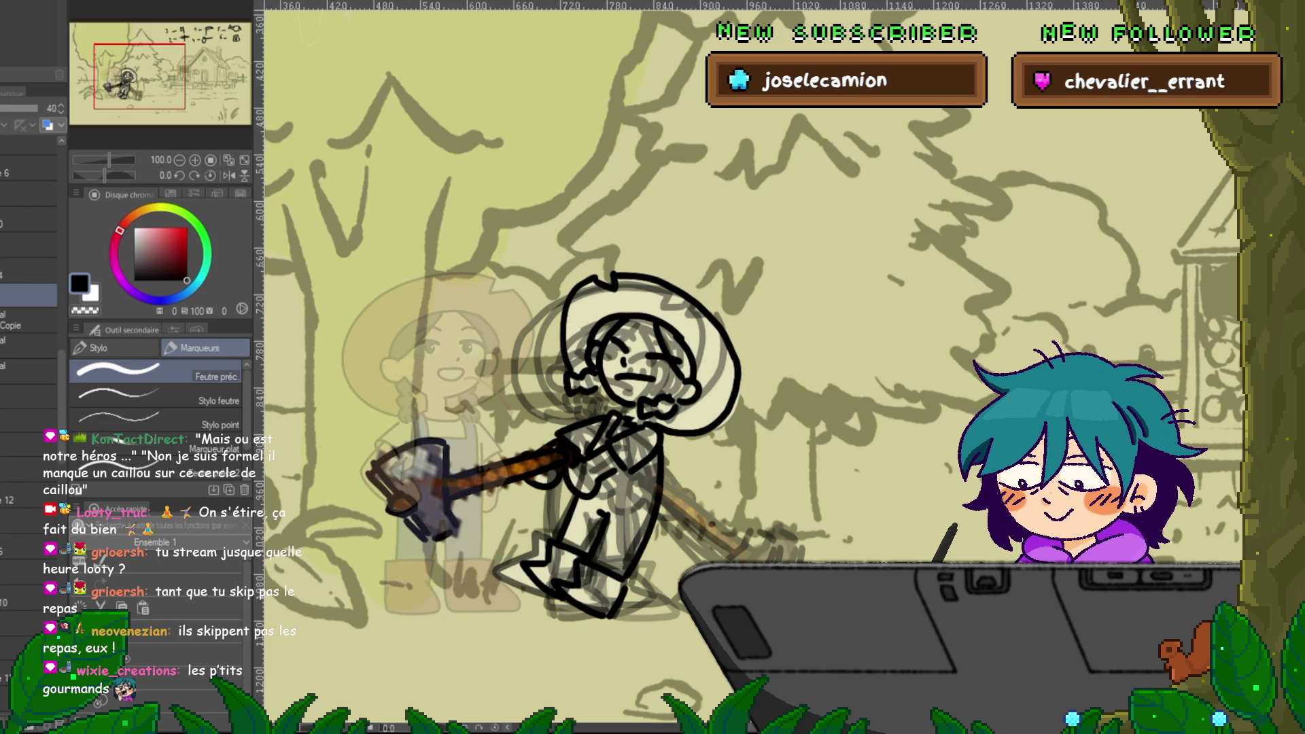
key(ctrl+comma)
key(ctrl+comma)
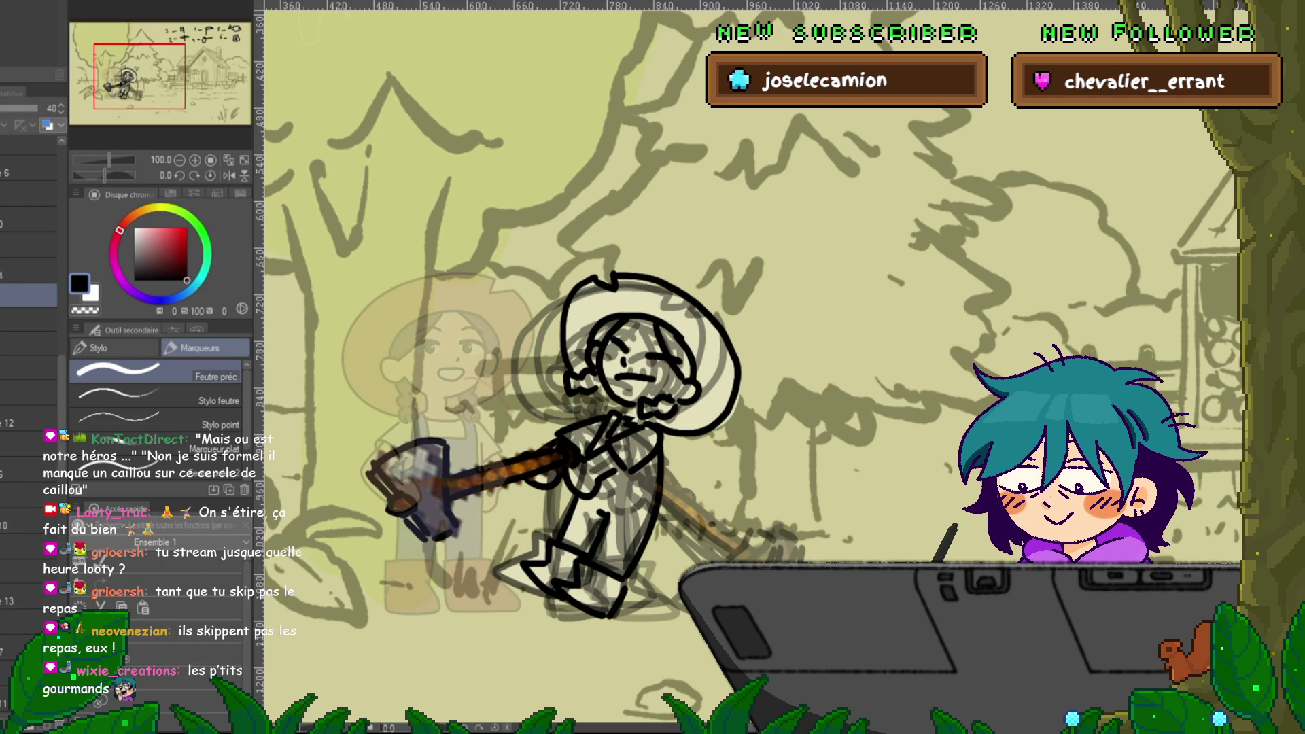
key(ctrl+comma)
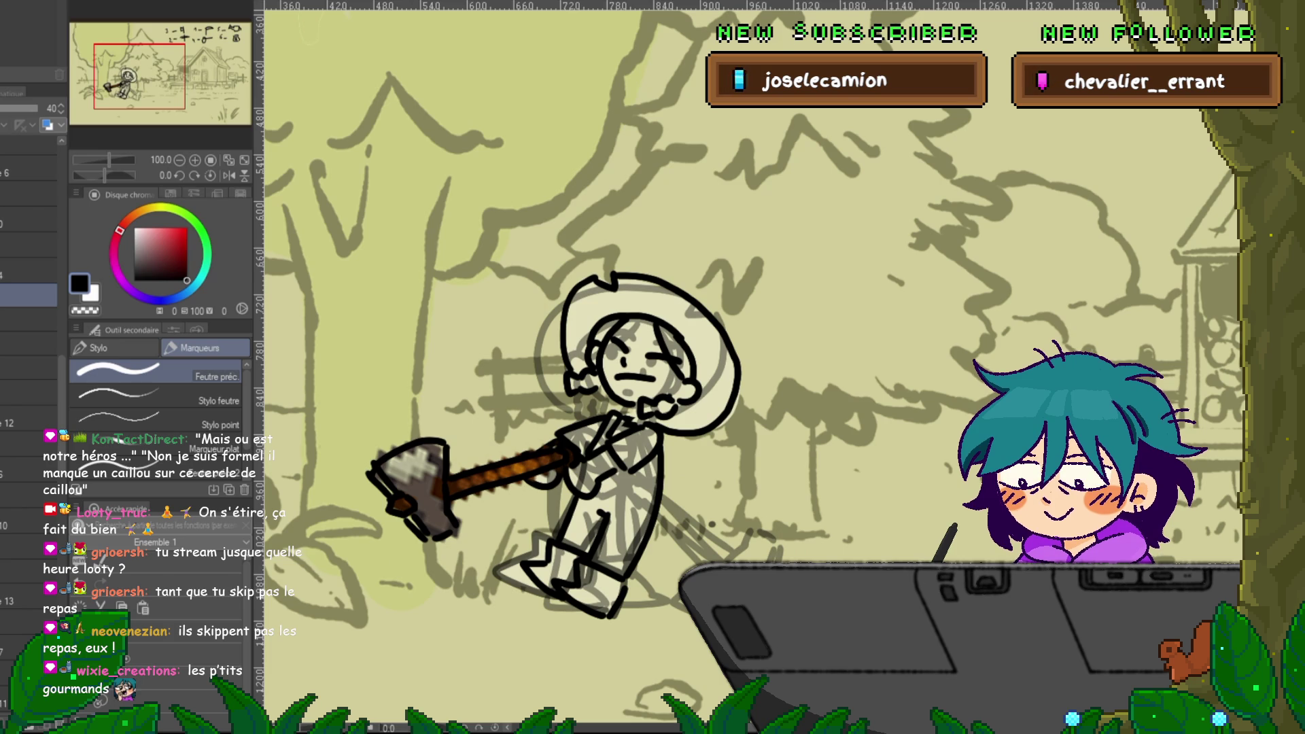
key(ctrl+comma)
key(ctrl+comma)
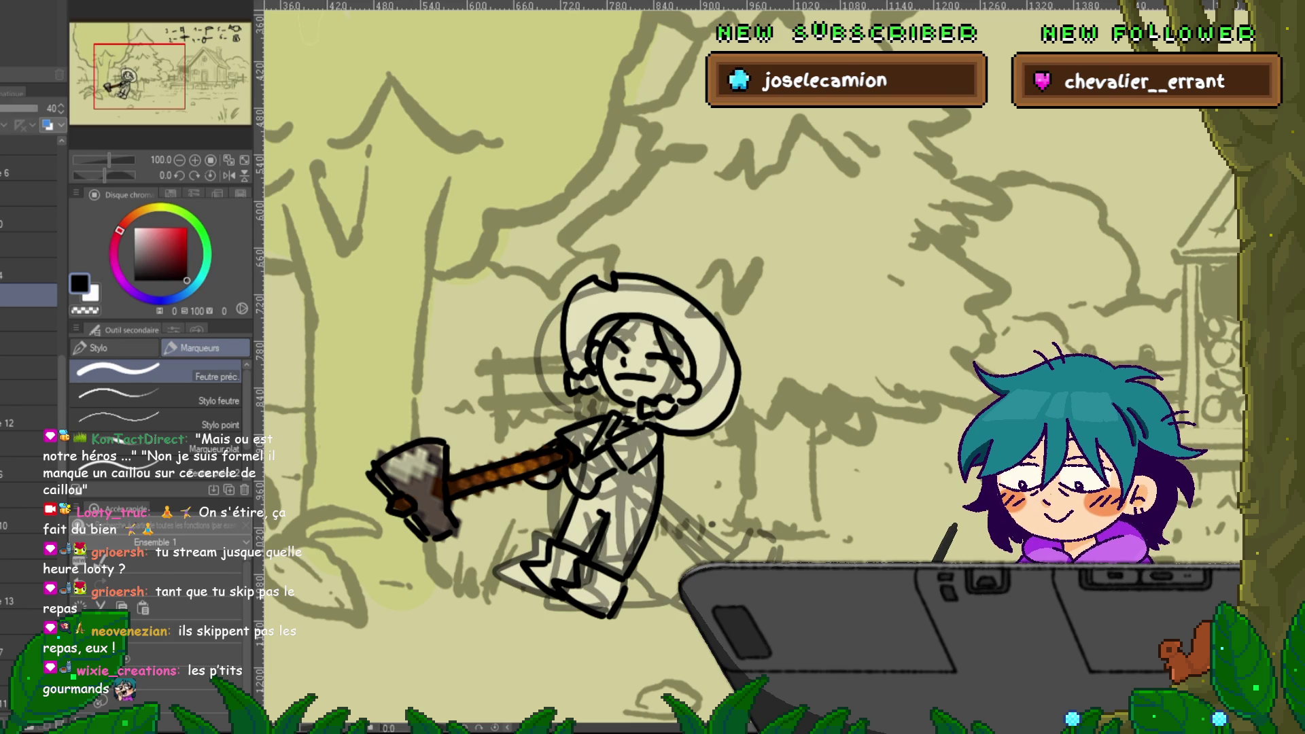
key(ctrl+comma)
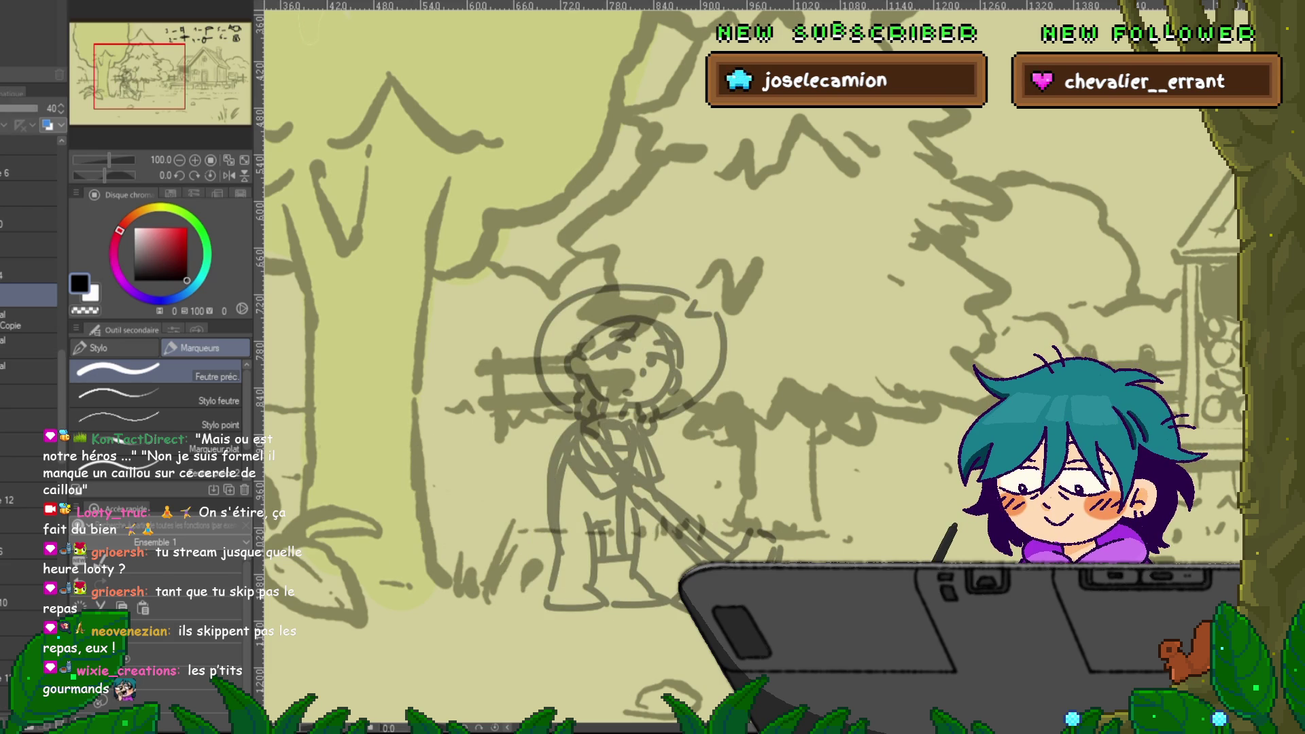
- Flip between the full-opacity duplicate layer and a lower layer
click(28, 346)
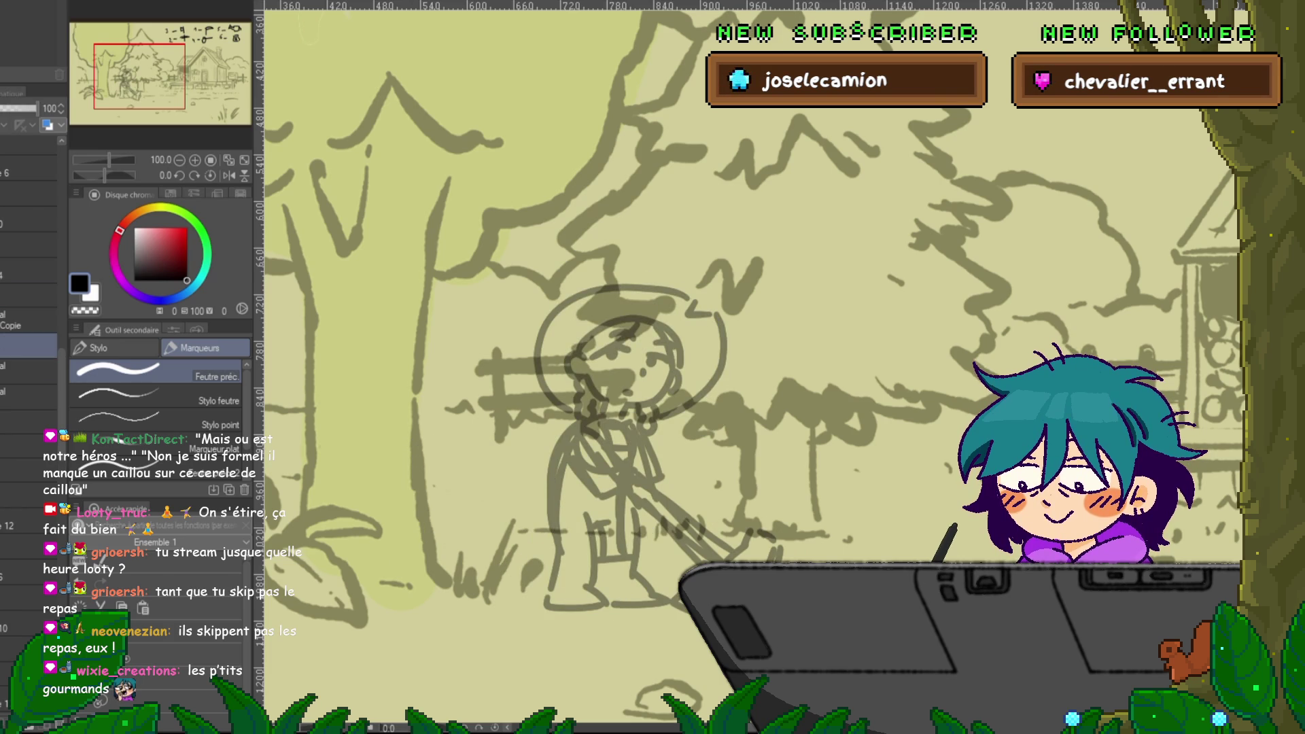
click(27, 396)
click(27, 345)
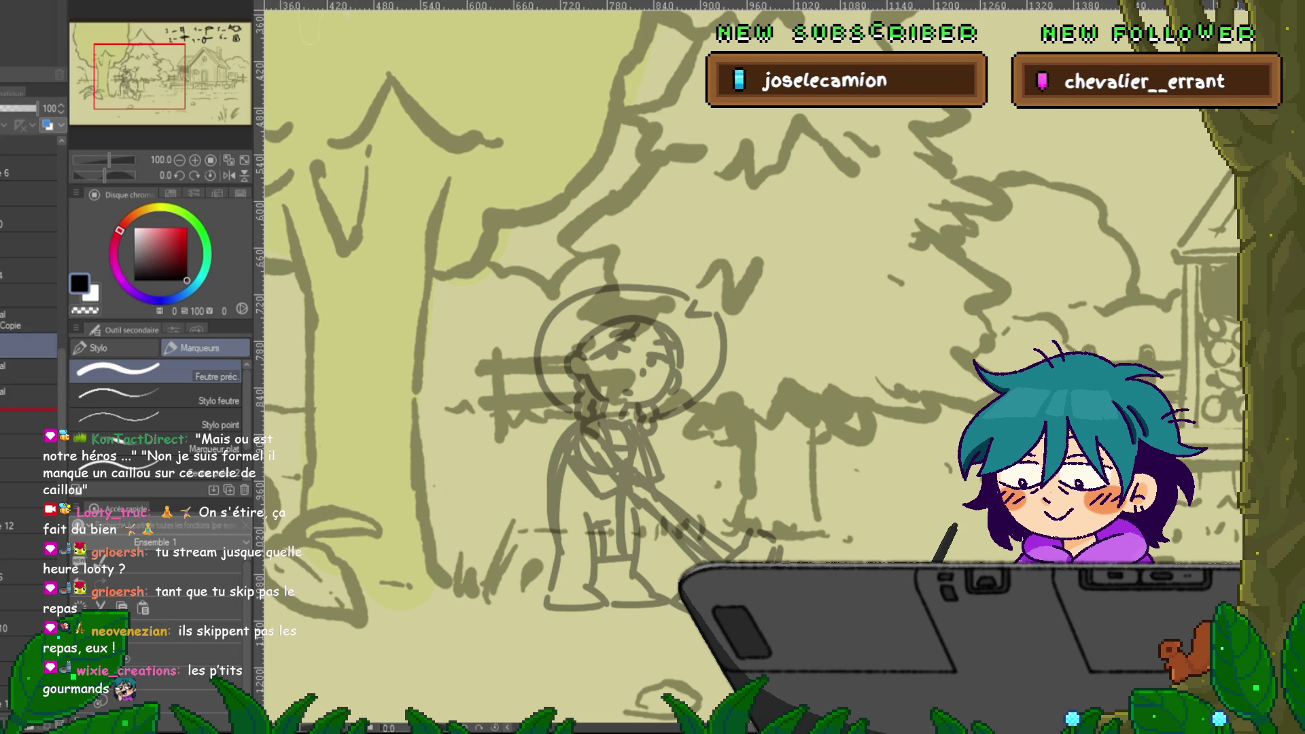
click(28, 396)
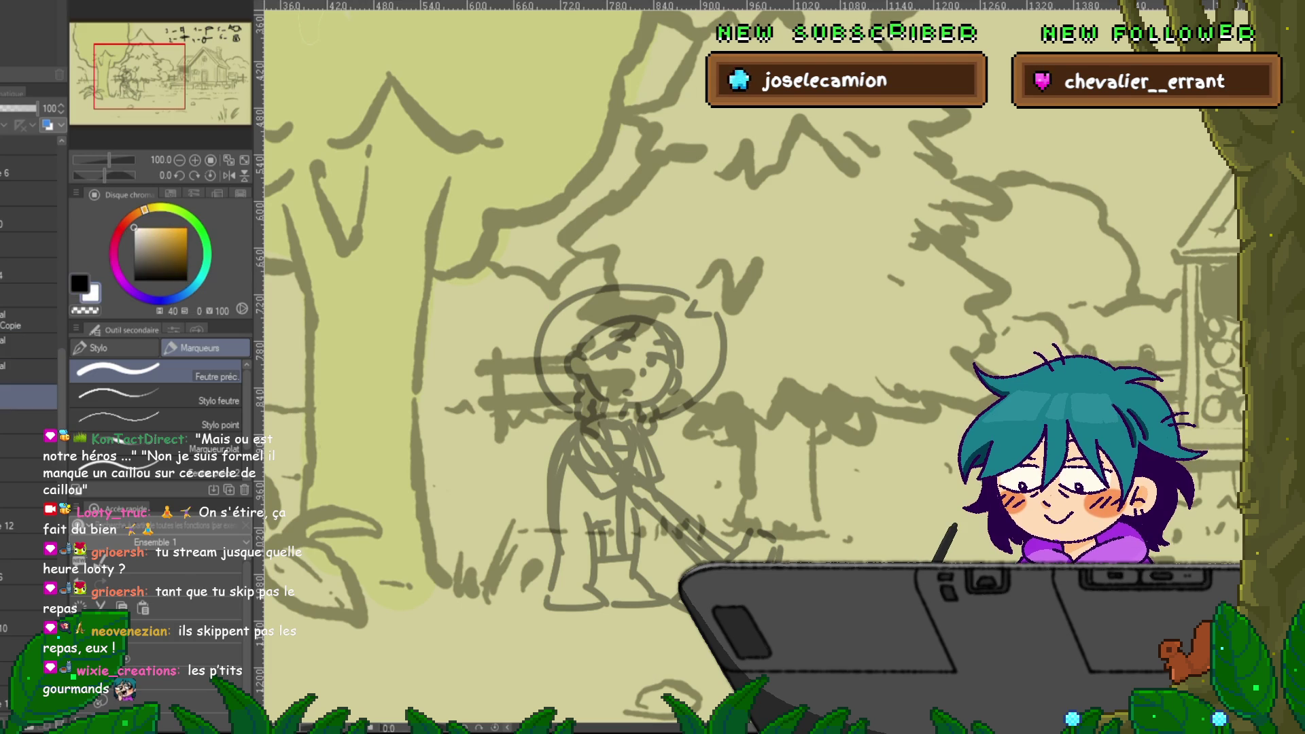
- Lasso around the whole character from head to feet and fill it pale cream, then deselect
key(m)
mouse_move(688, 312)
mouse_down()
mouse_move(725, 343)
mouse_move(663, 416)
mouse_move(688, 299)
mouse_up()
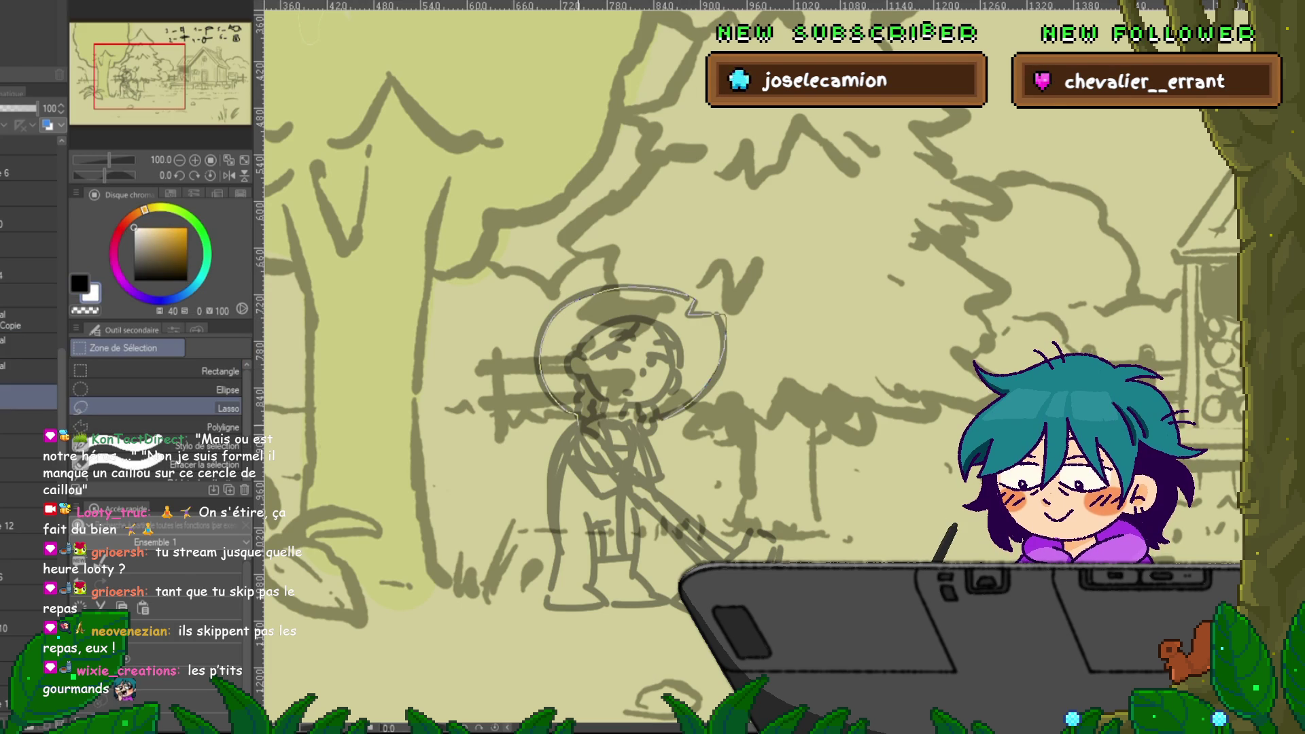
mouse_move(550, 489)
mouse_down()
mouse_move(547, 598)
mouse_move(608, 607)
mouse_up()
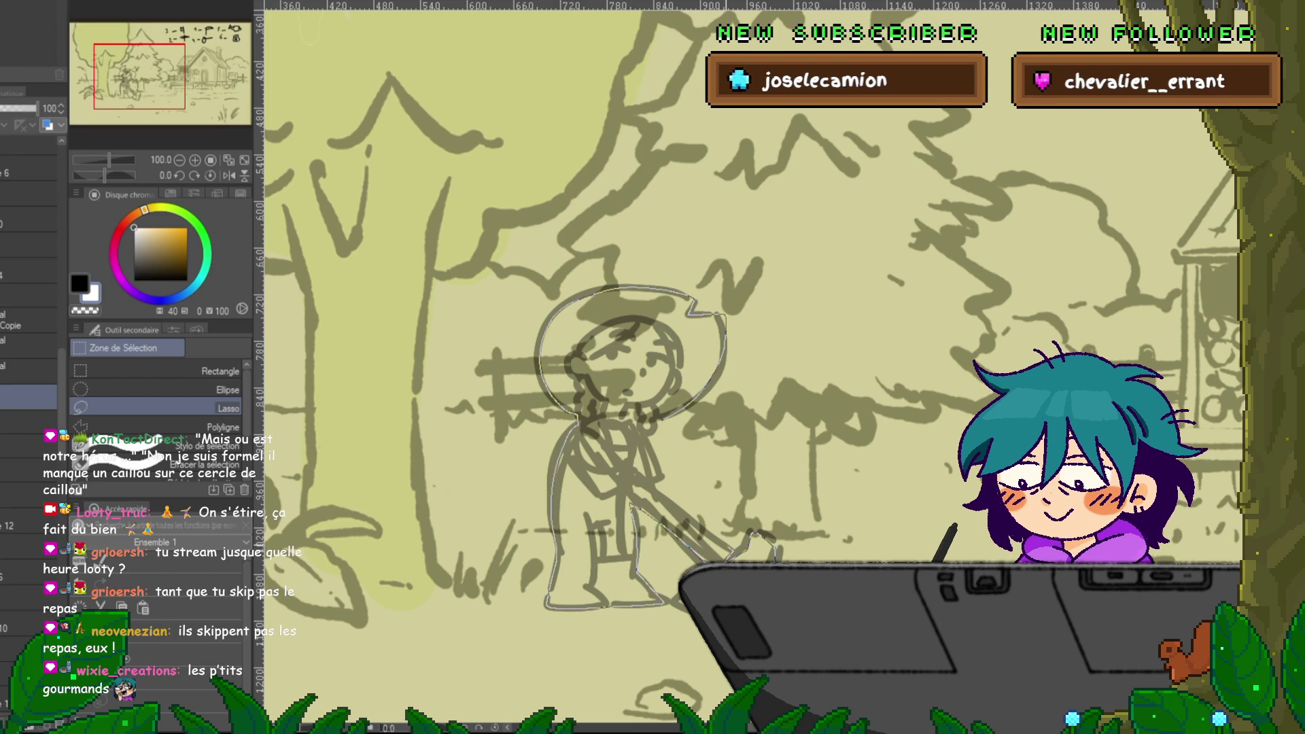
drag(725, 314, 724, 314)
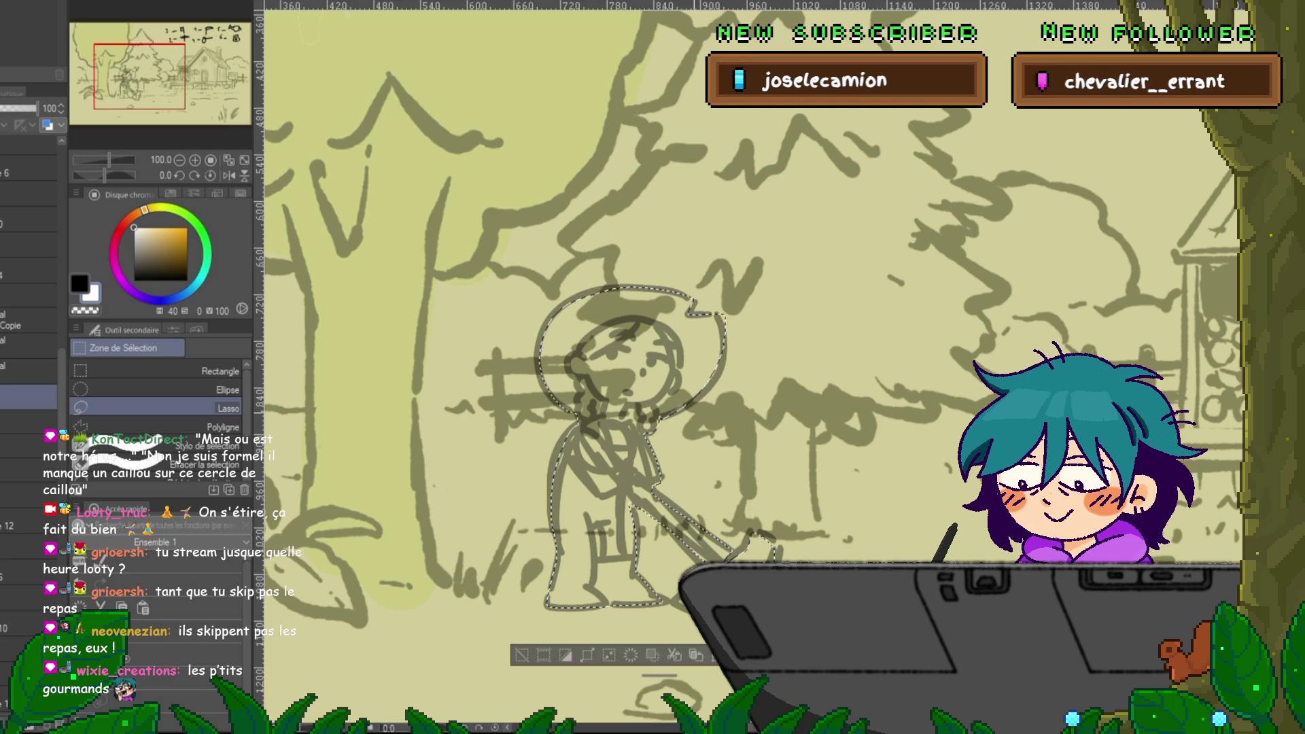
key(Delete)
key(ctrl+d)
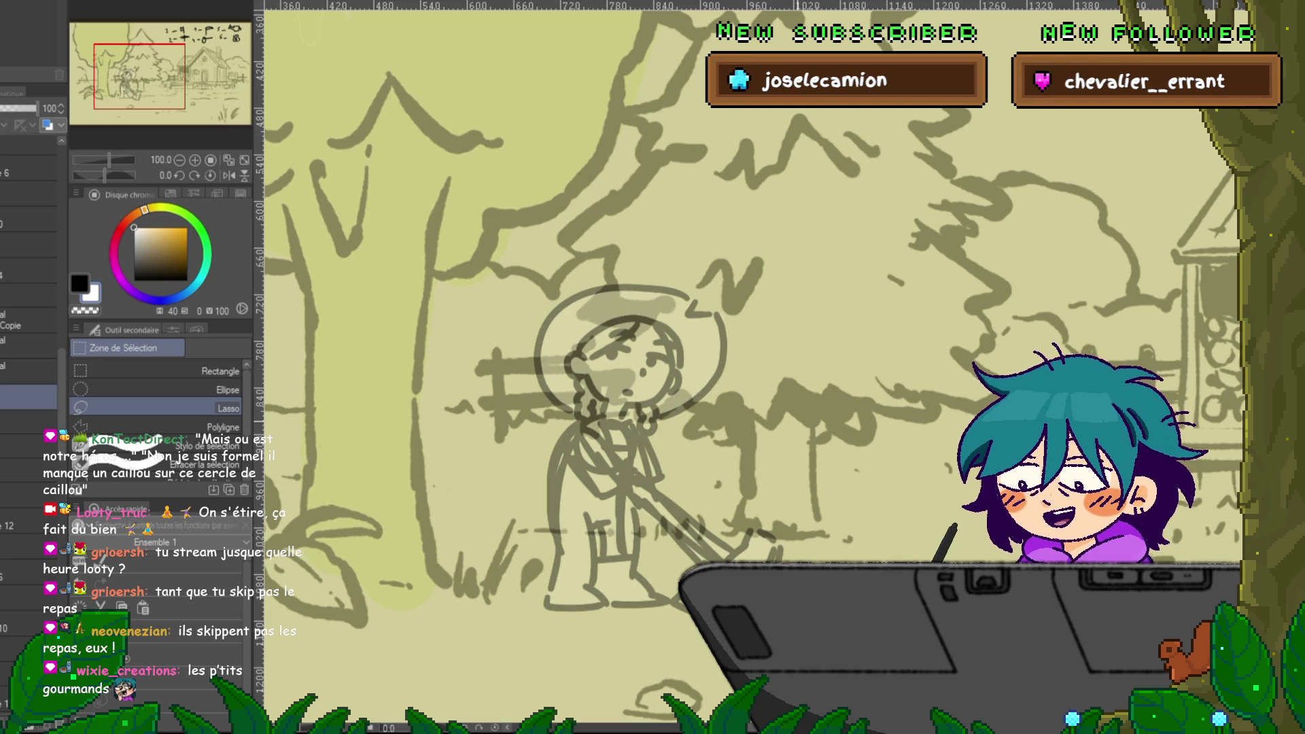
click(27, 295)
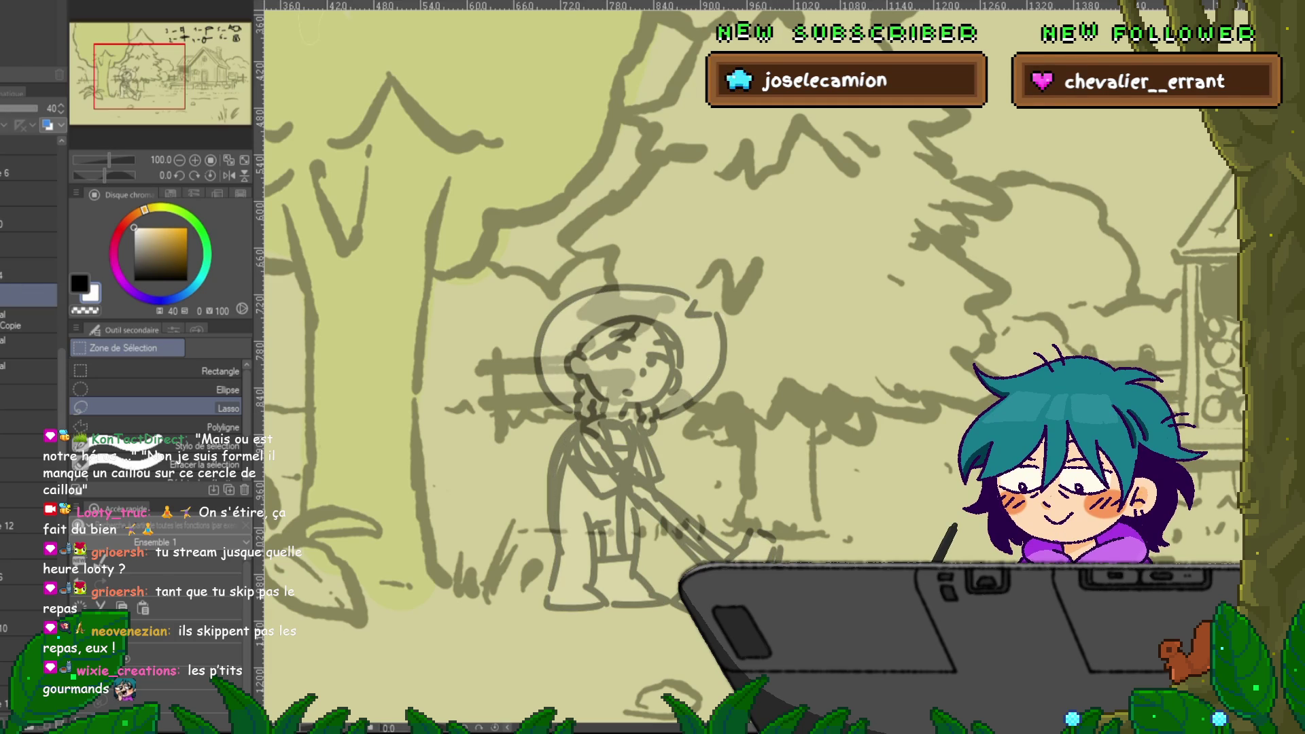
- Raise the character layer to 100% opacity and bring back the black-lined axe-swinging character
click(37, 109)
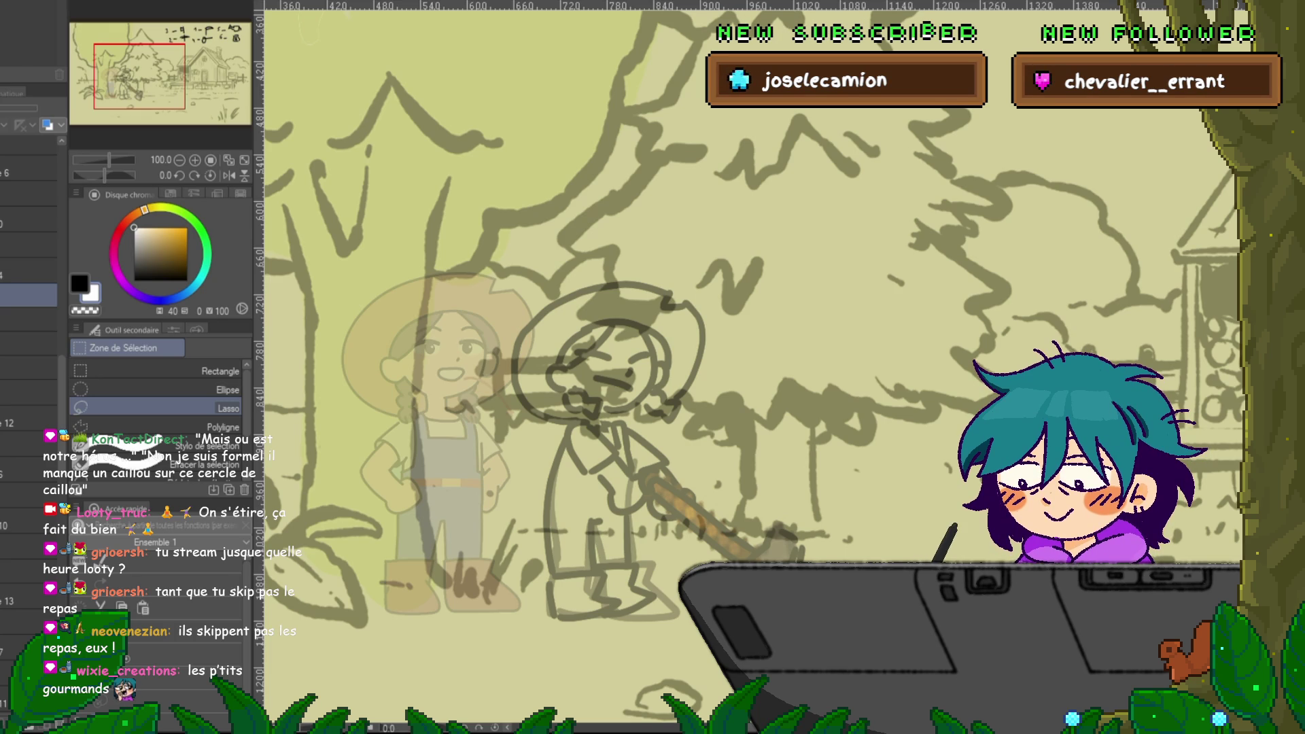
click(28, 319)
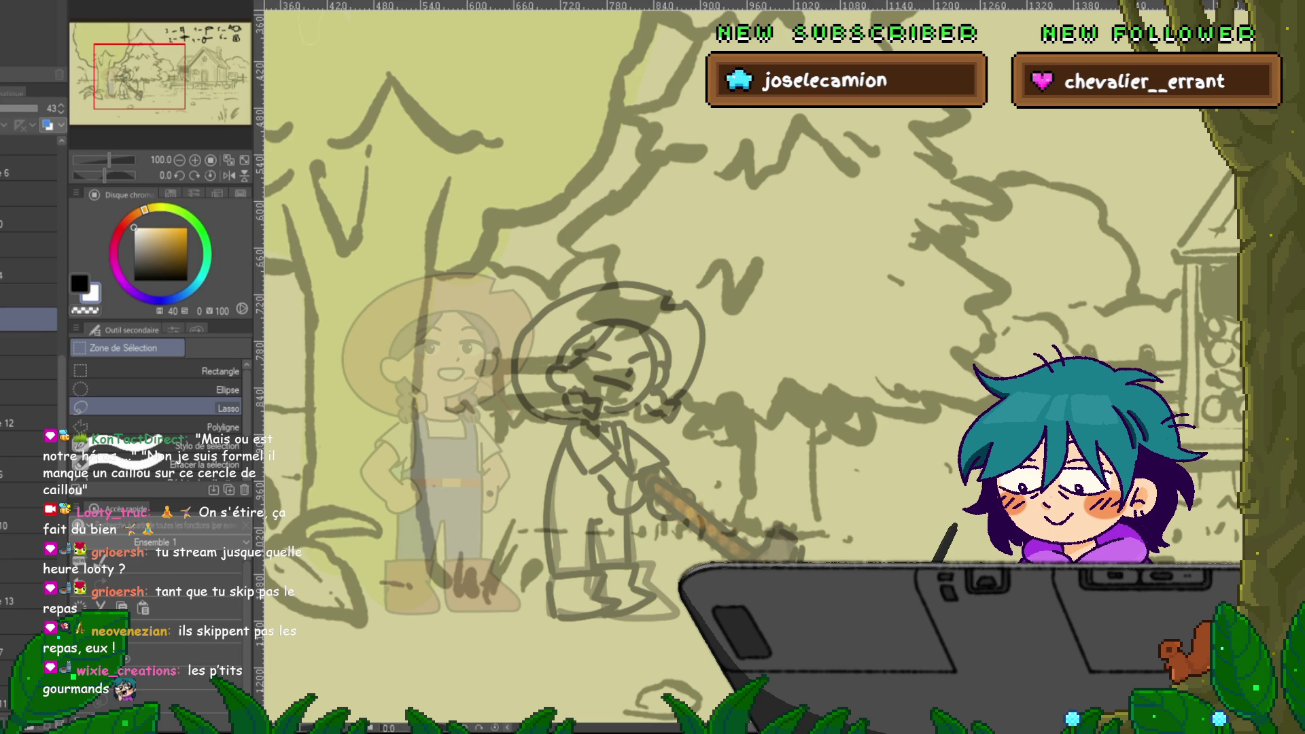
key(ctrl+z)
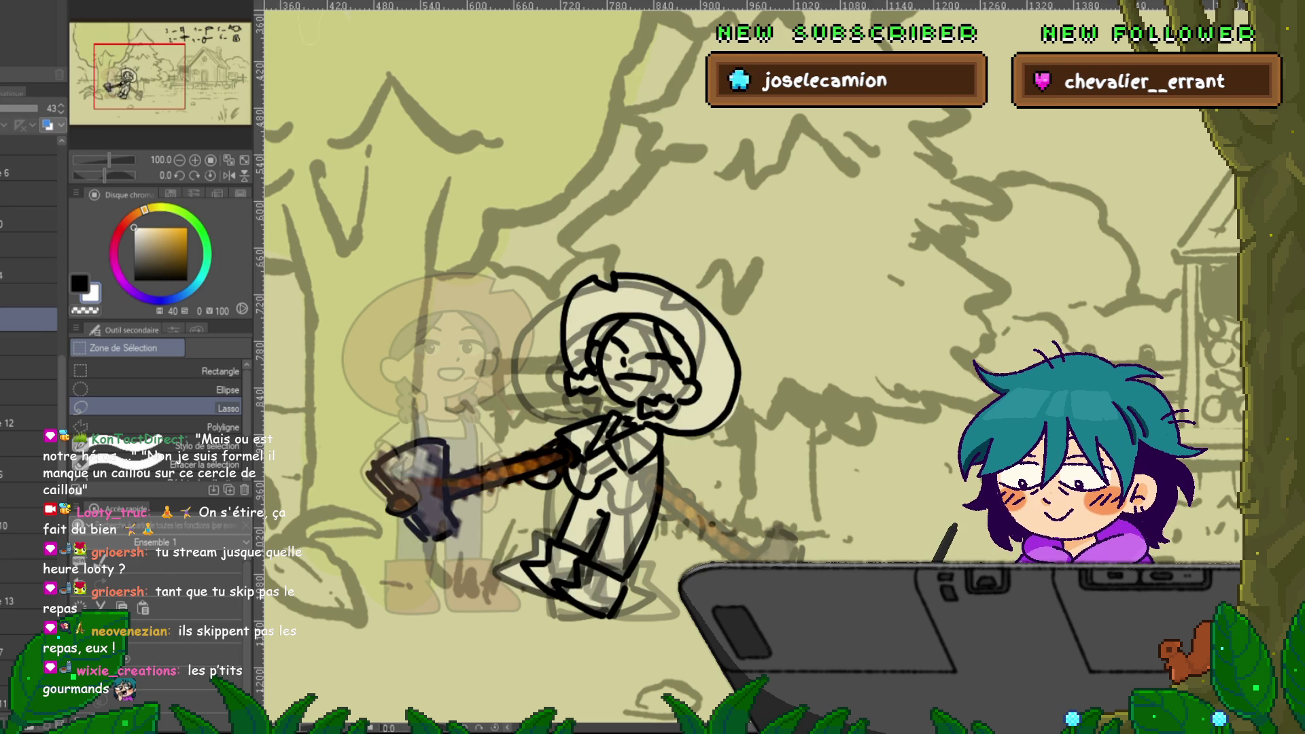
- Select the cream-filled character layer beneath the line art
click(29, 343)
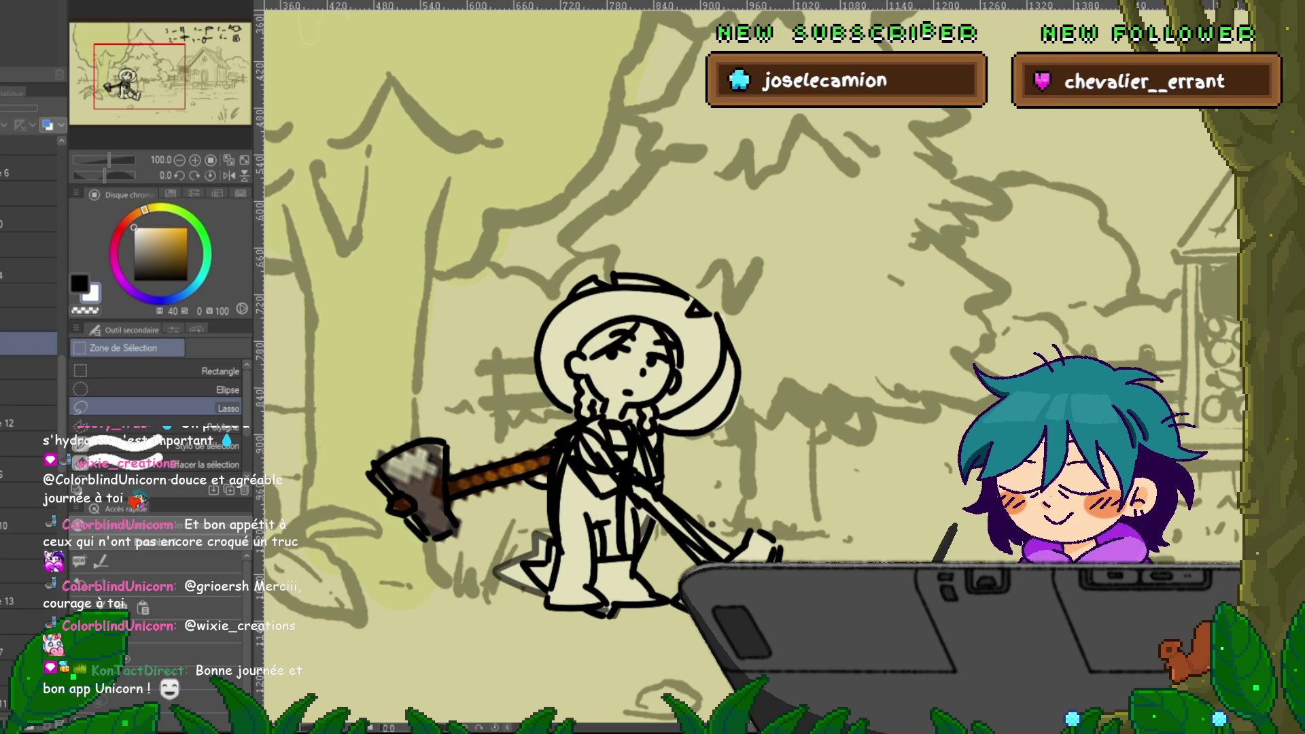
- Browse the pose layers, delete several layers, then undo the deletion
click(27, 296)
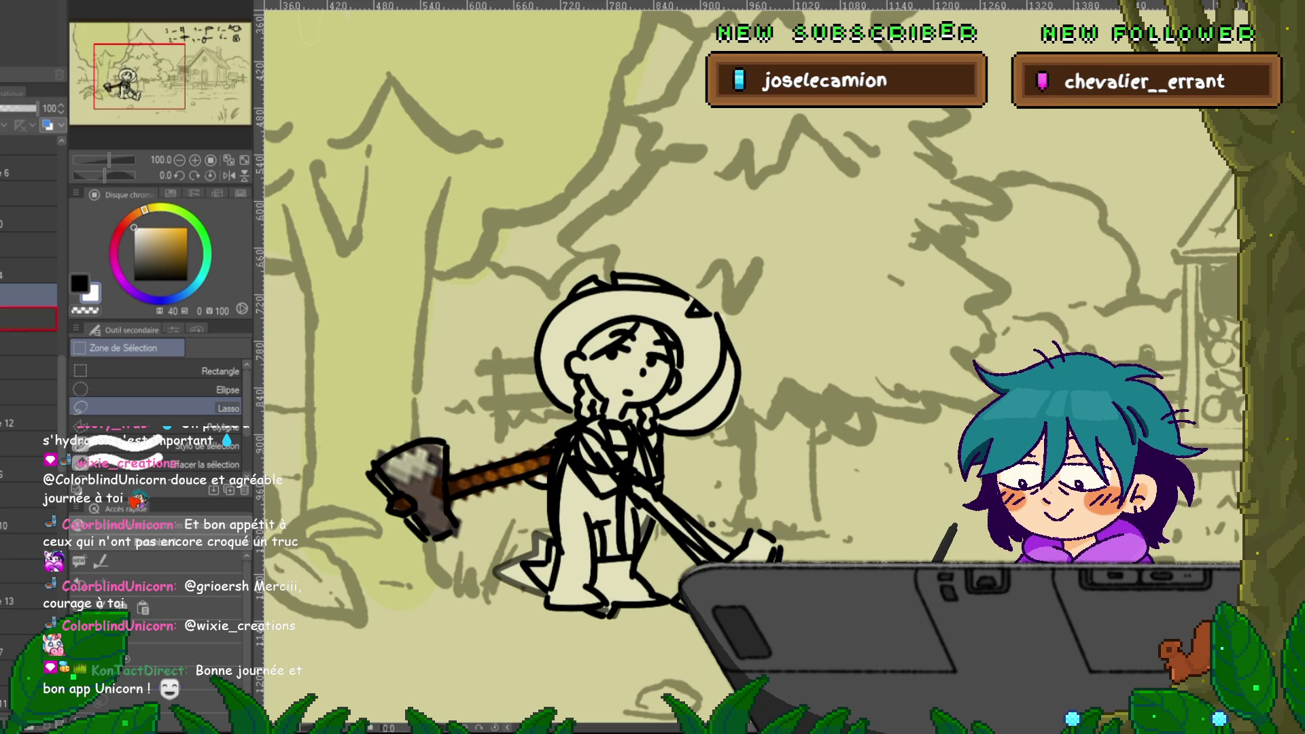
click(27, 318)
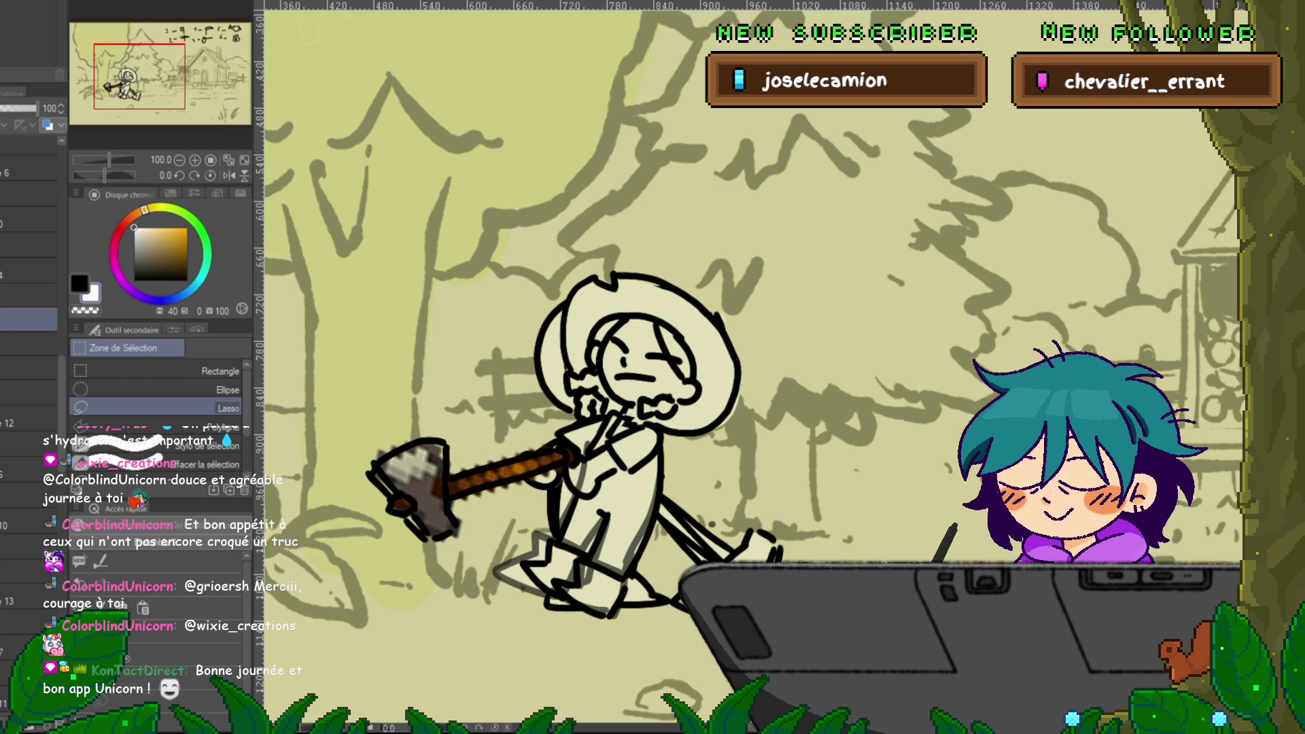
click(28, 296)
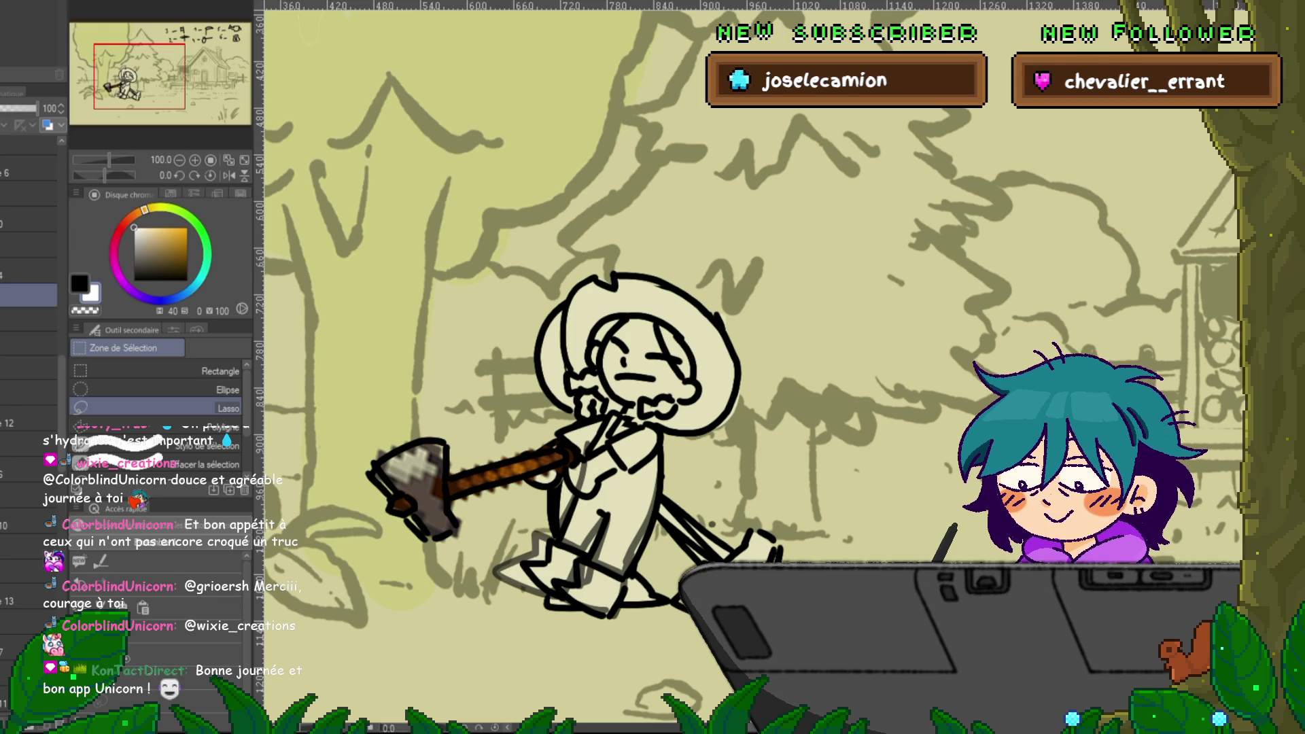
click(27, 544)
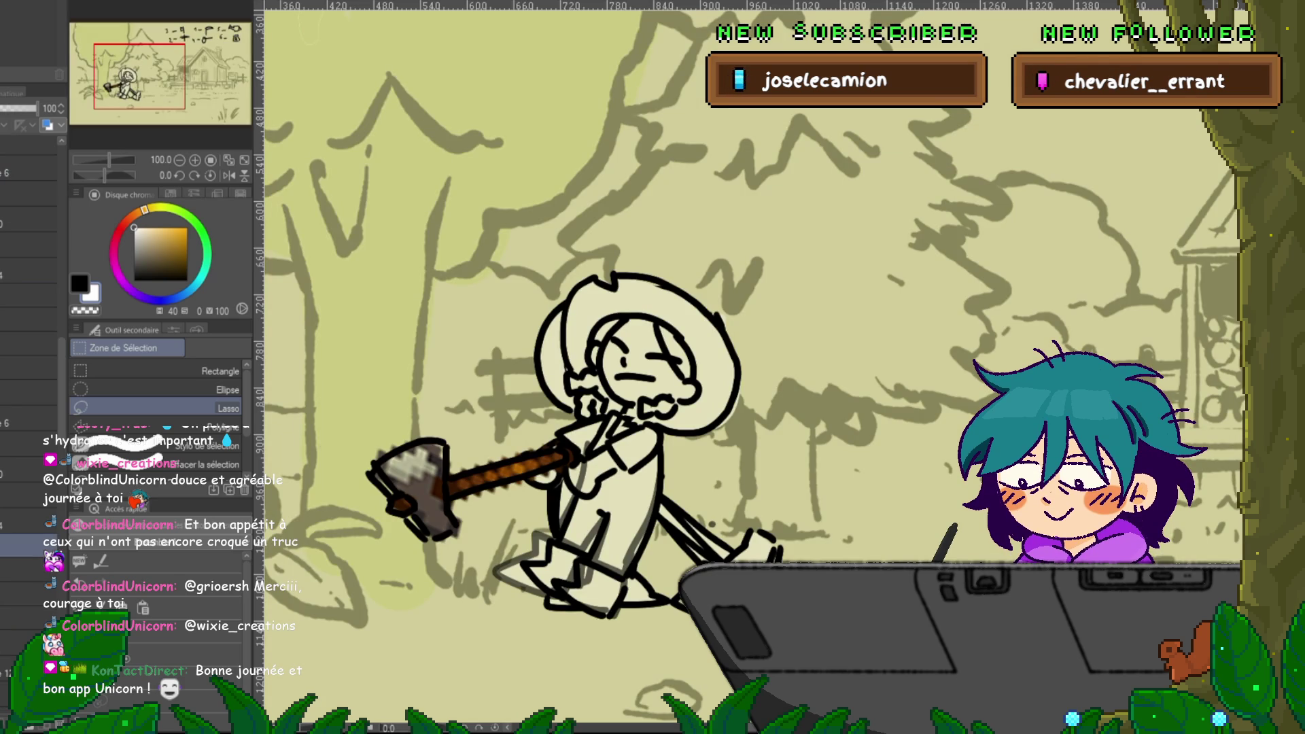
scroll(28, 407, down, 4)
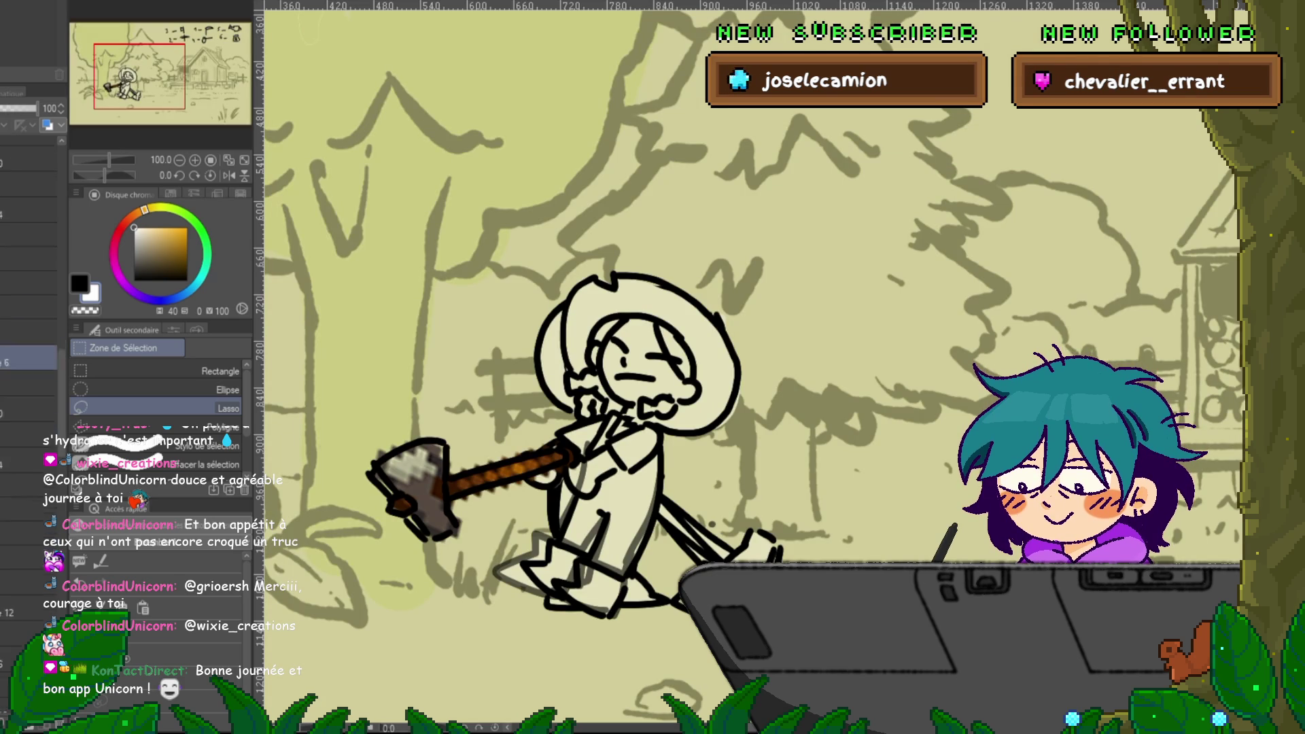
shift+click(27, 496)
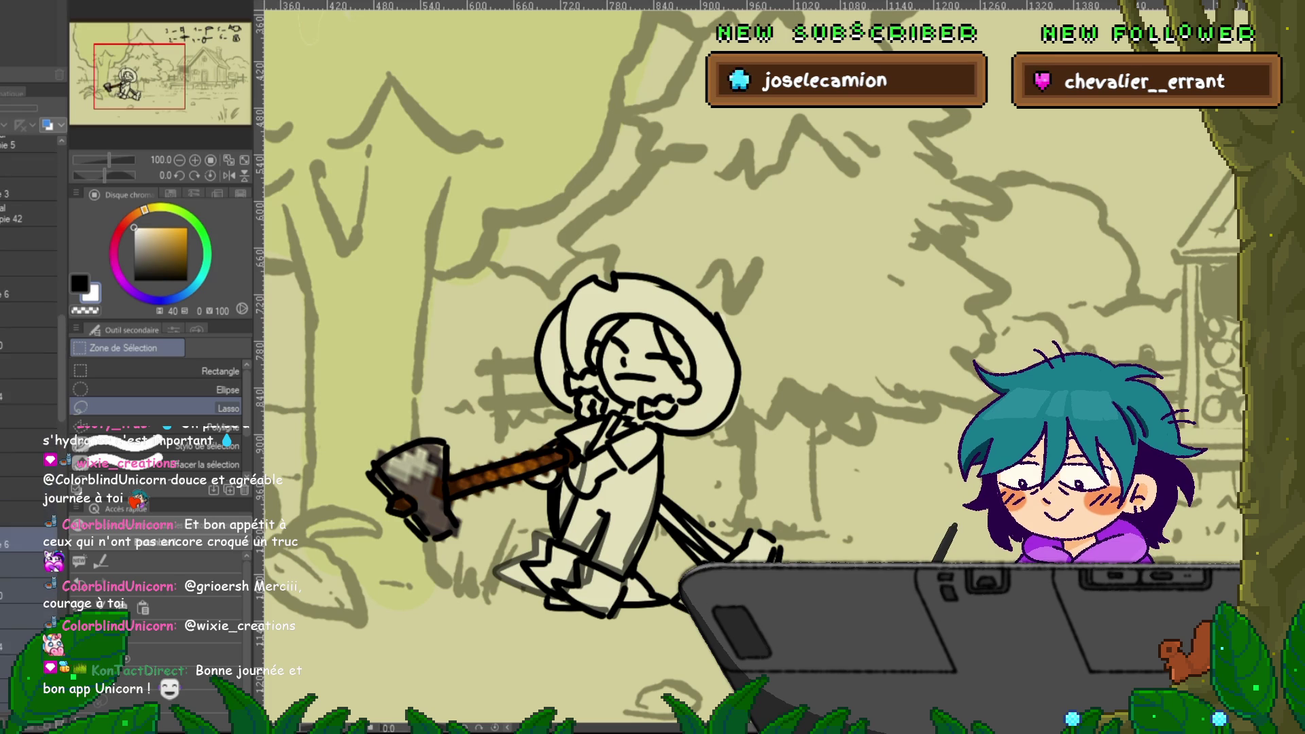
key(Delete)
click(28, 314)
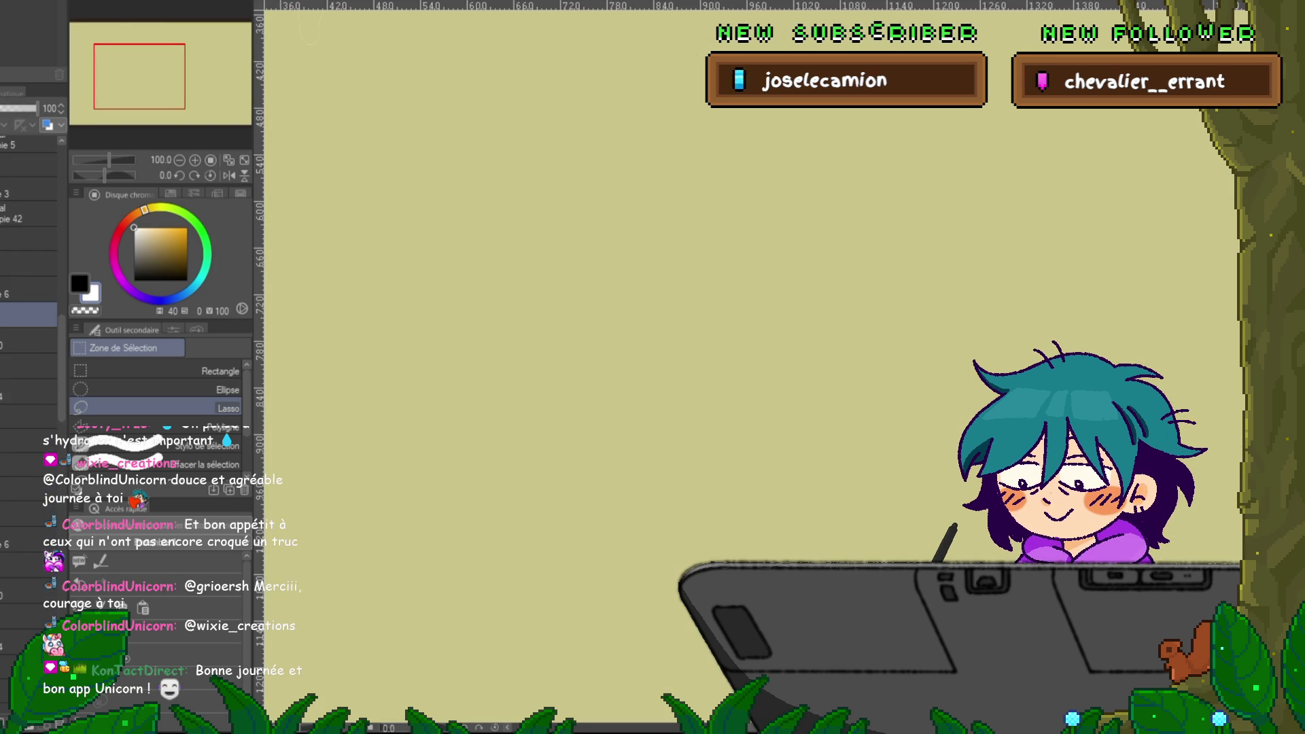
key(ctrl+z)
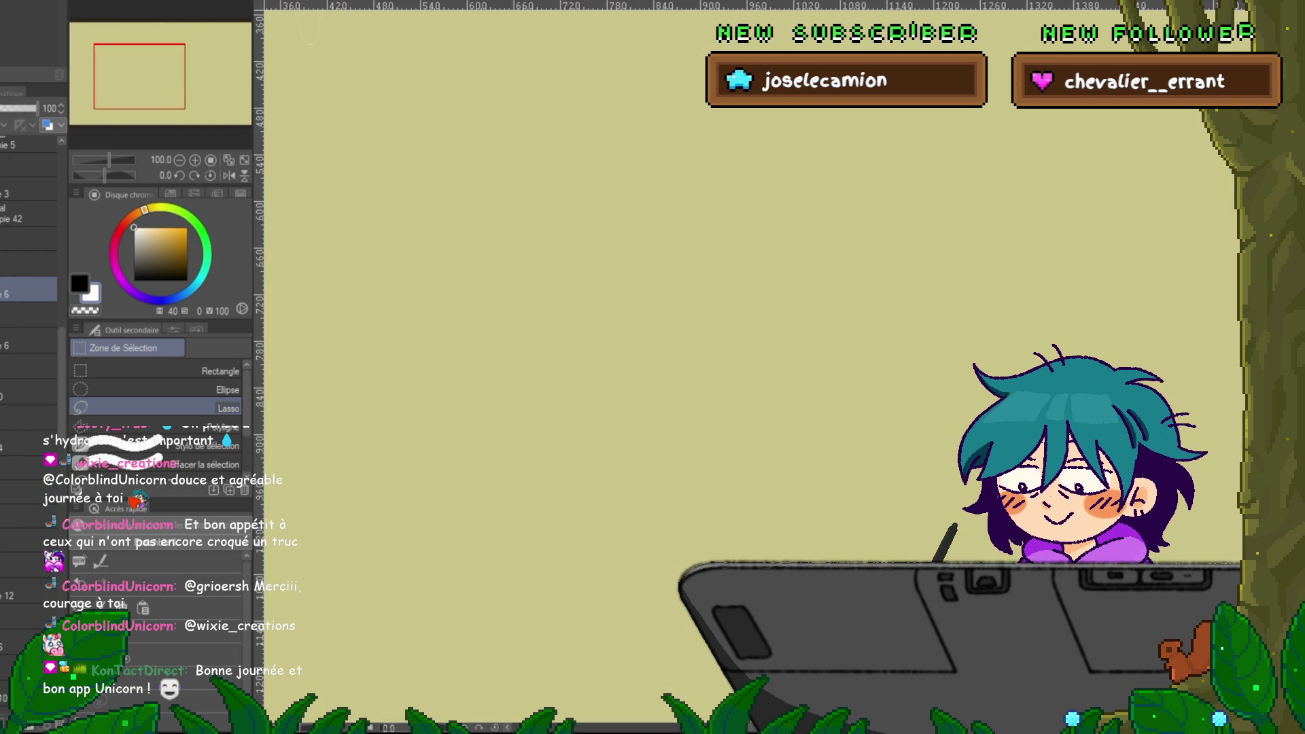
key(ctrl+z)
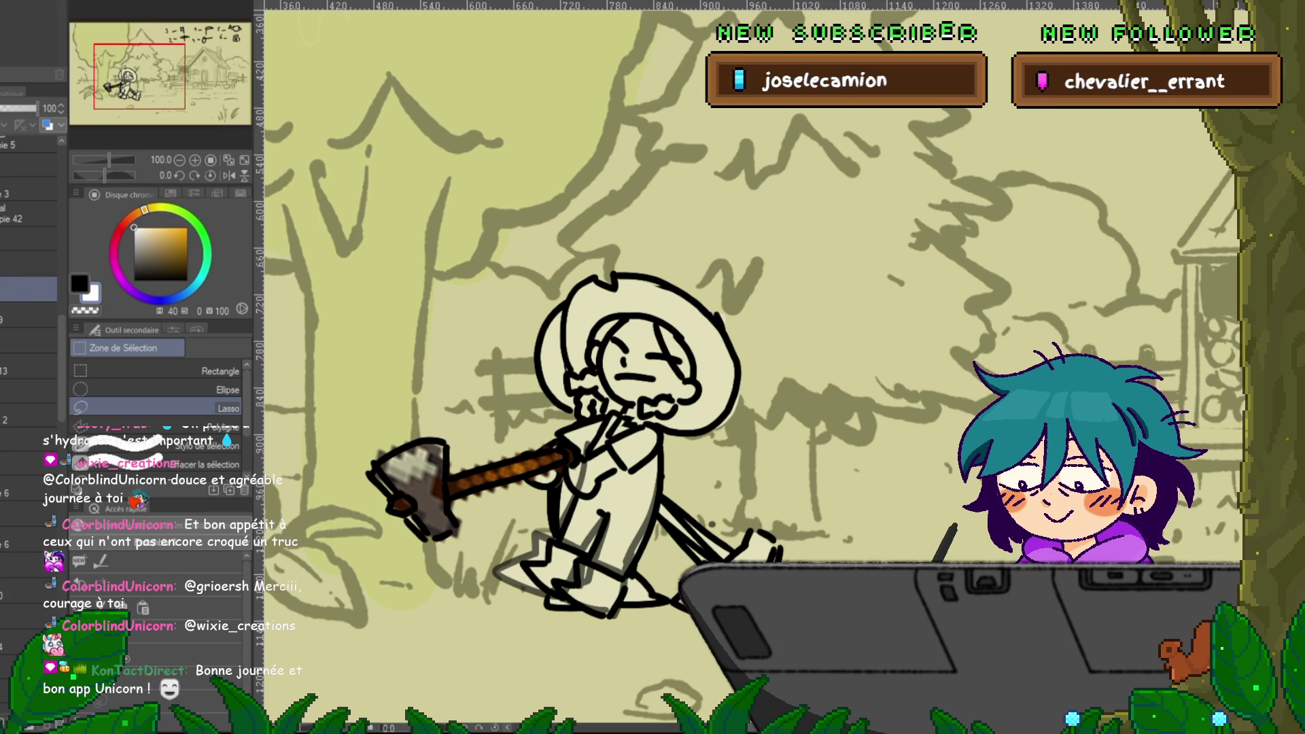
- Step through the no-axe, forward-swing and bigger-hat cels
click(29, 392)
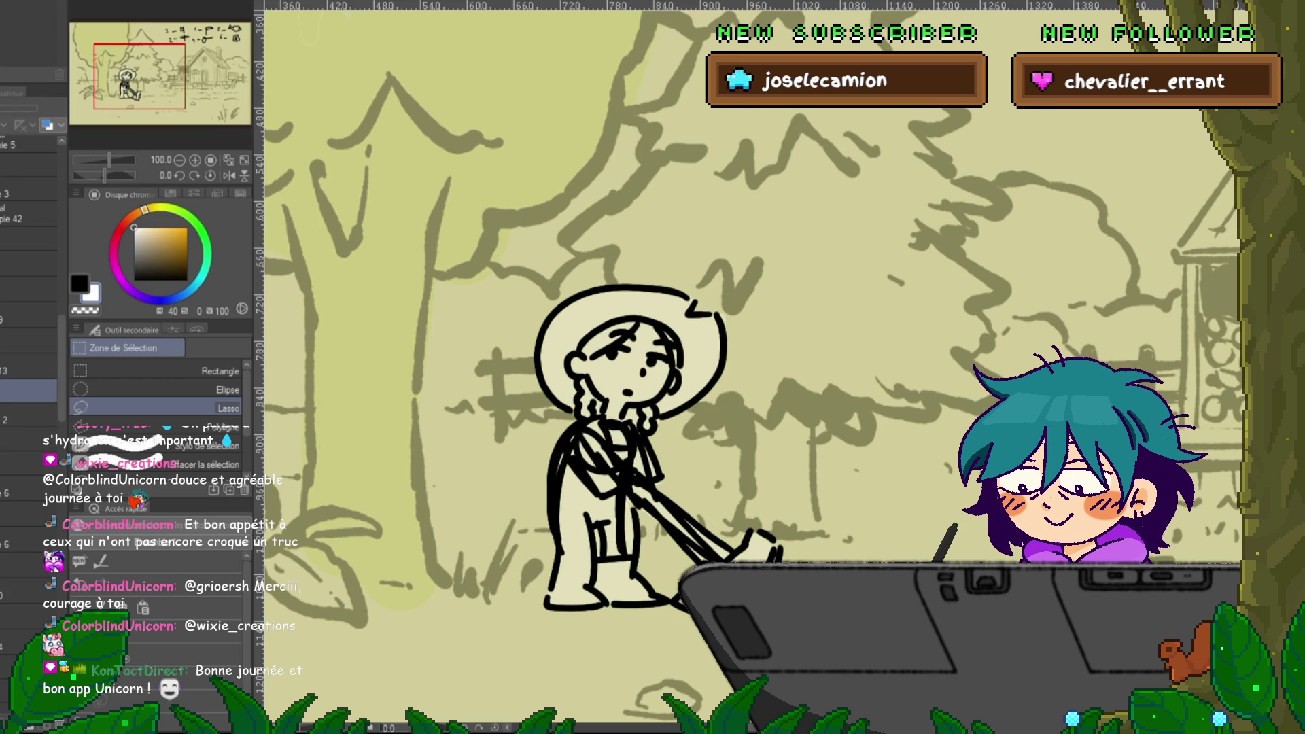
click(28, 415)
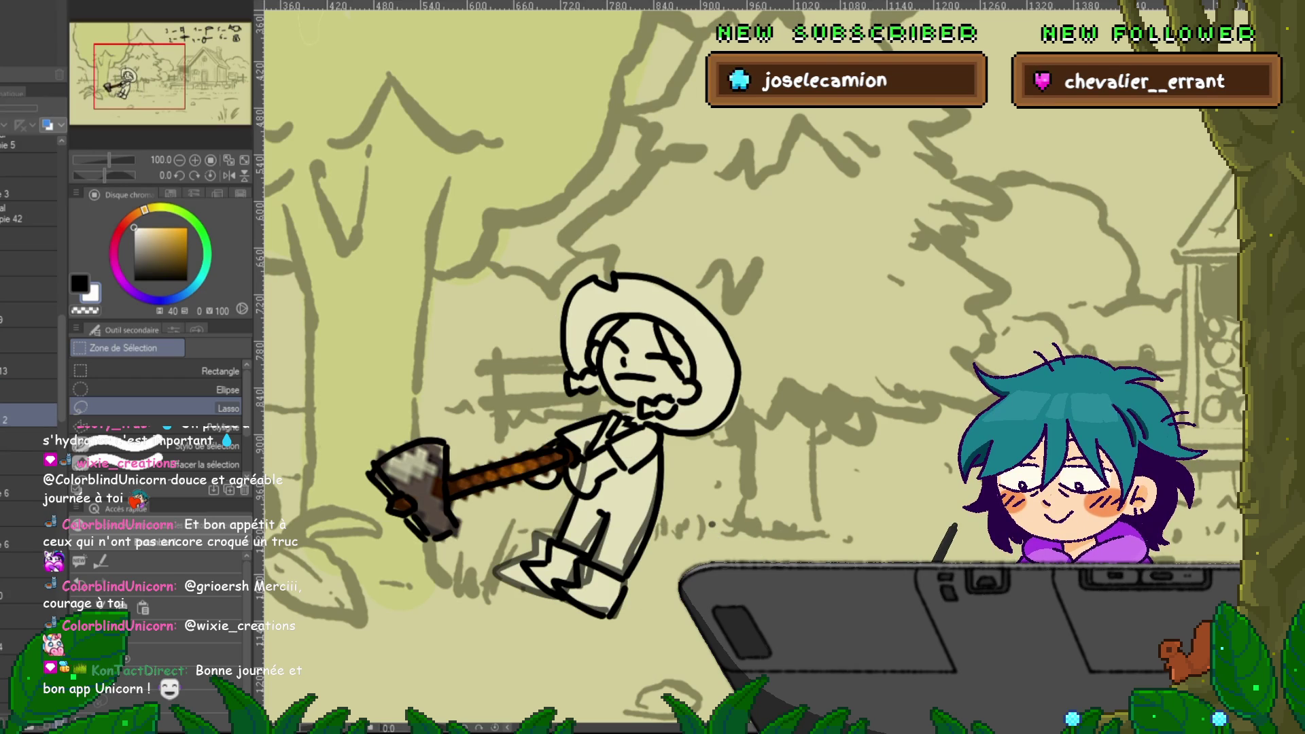
click(28, 395)
scroll(28, 354, down, 2)
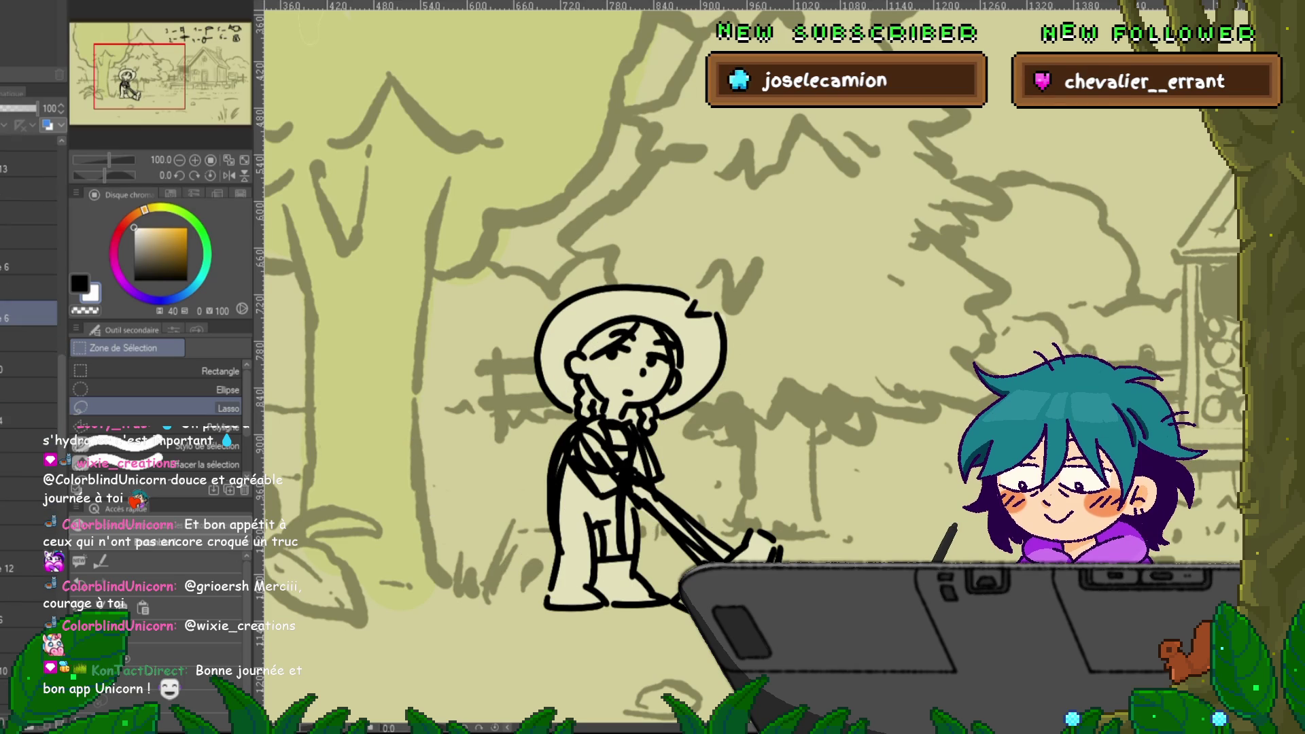
- Select the pixel-axe swing cel lower in the layer stack
click(29, 544)
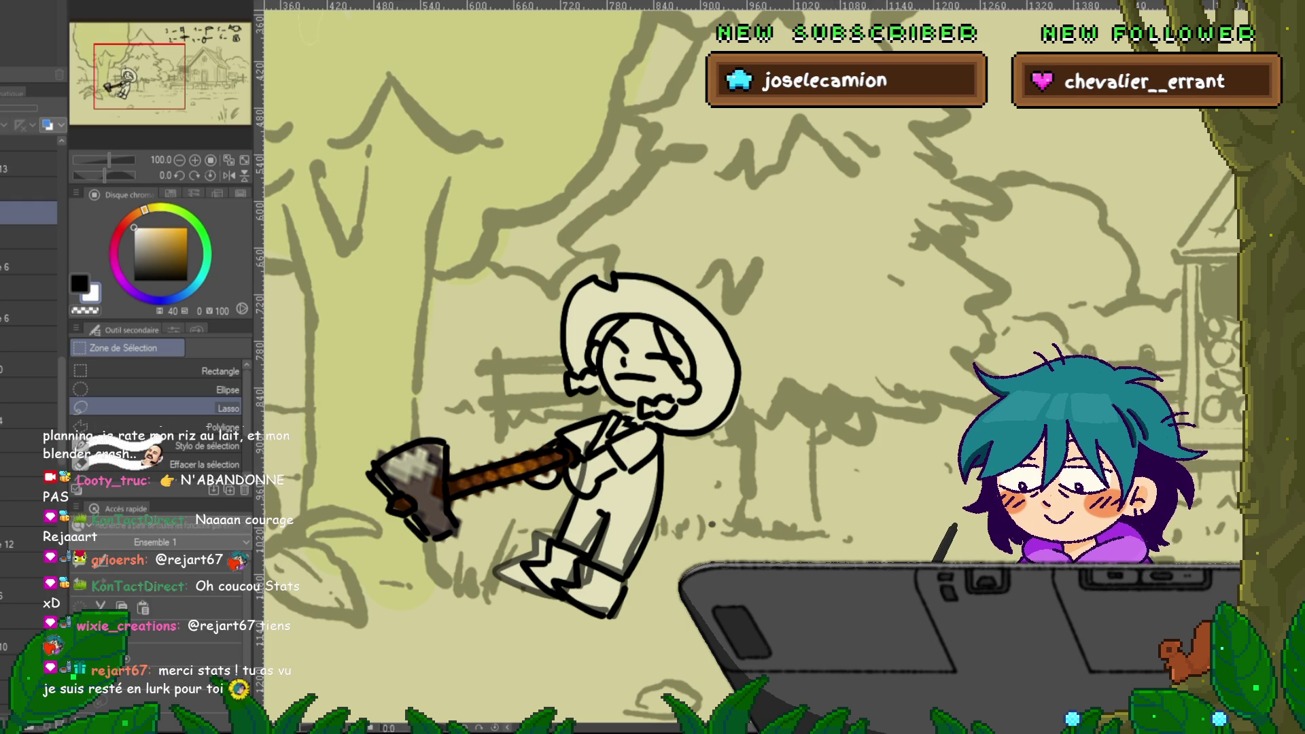
- Flip back and forth between neighbouring cels to preview the axe swing, ending on the leaning cel
key(Right)
key(Left)
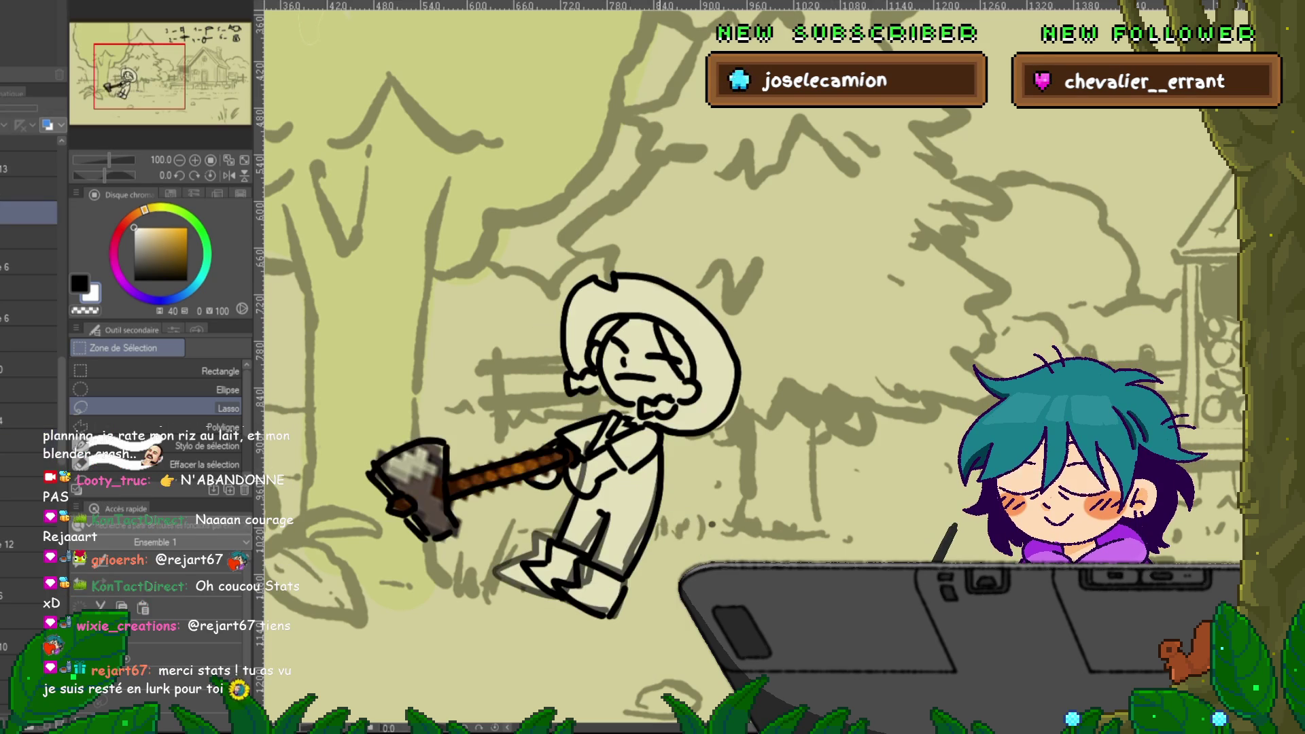
key(Right)
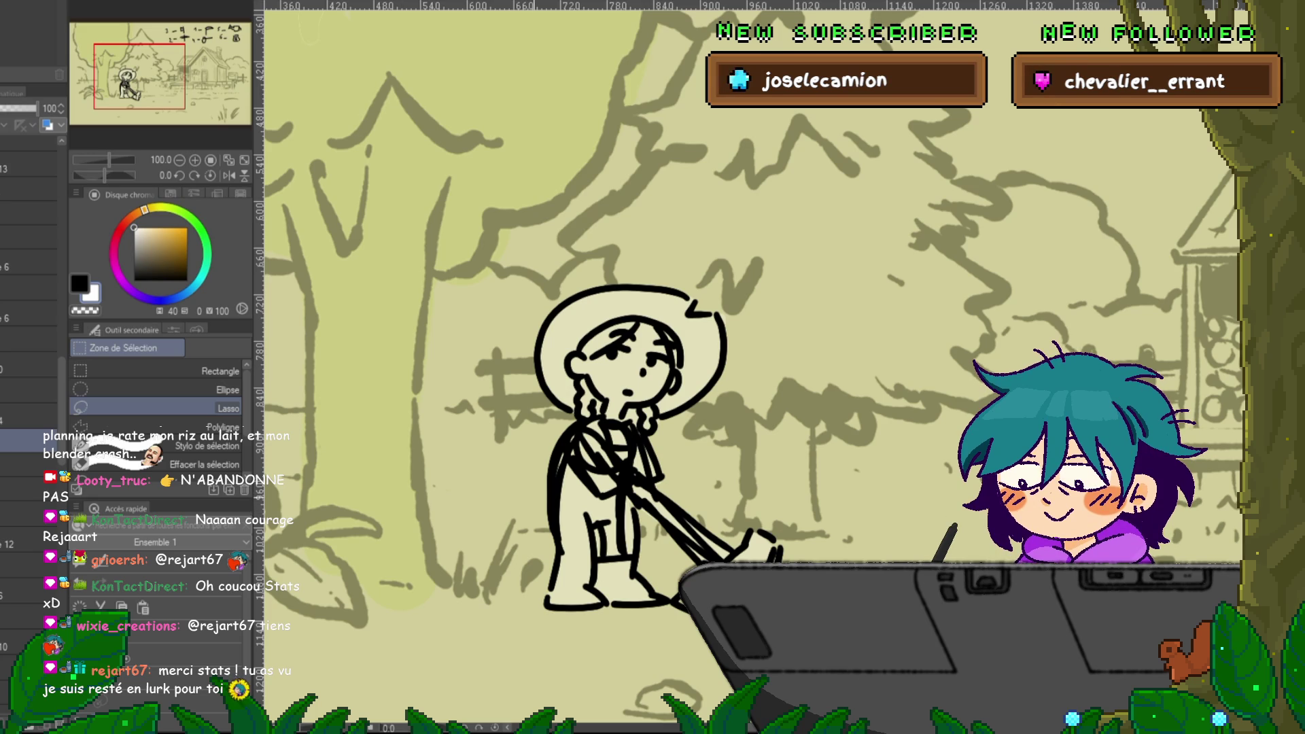
key(Right)
key(Left)
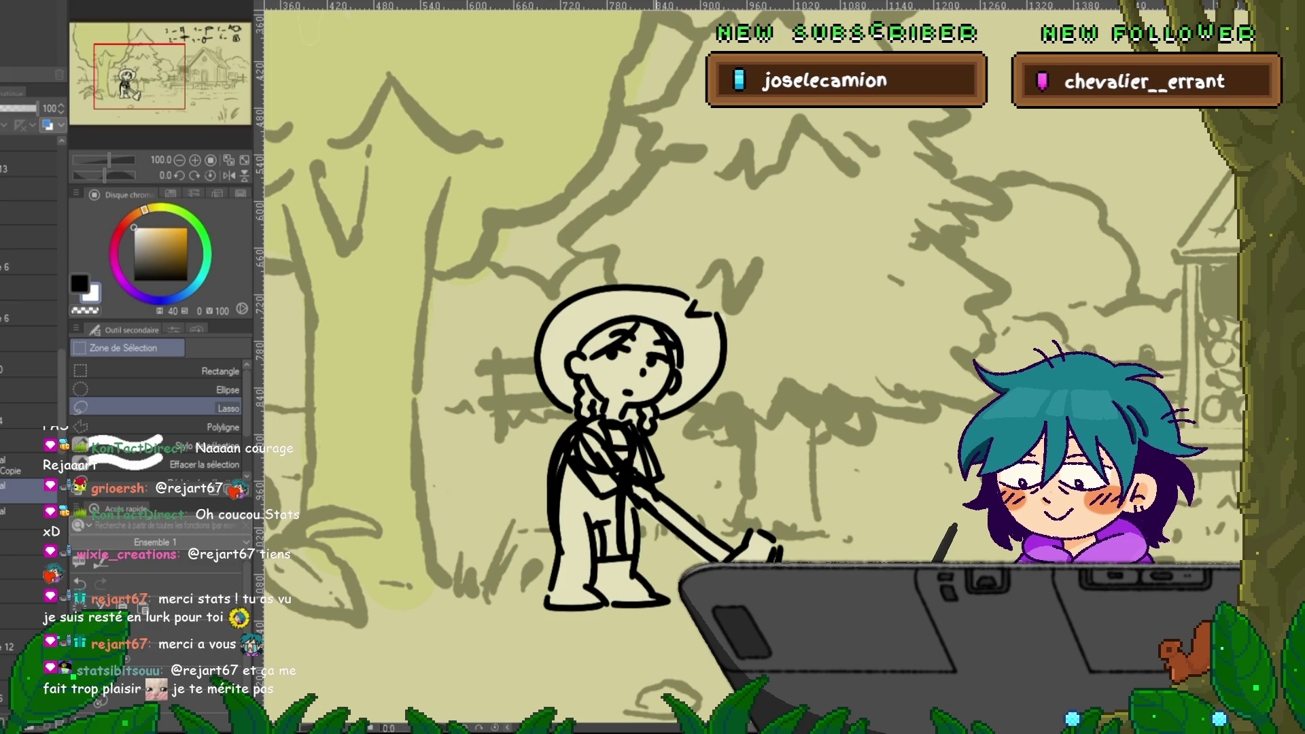
- Switch to the Feutre préc. marker and make black the main drawing colour
key(p)
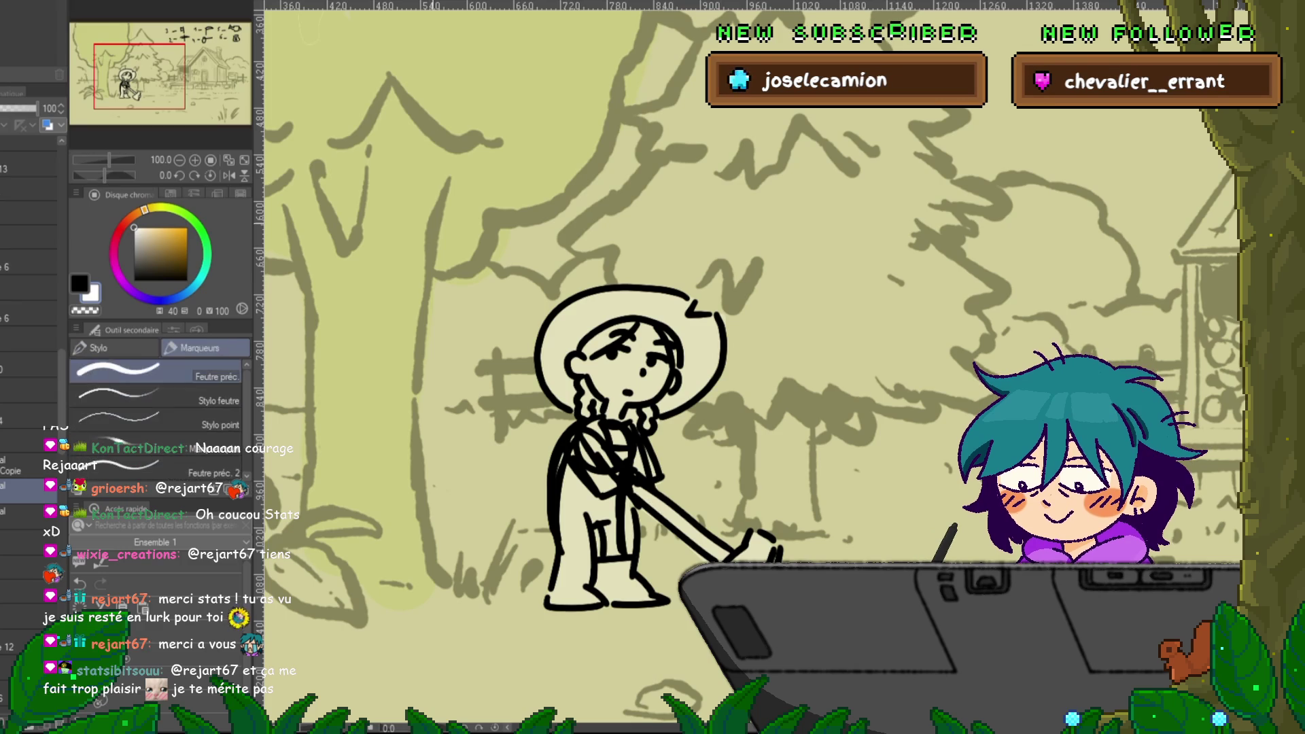
click(21, 466)
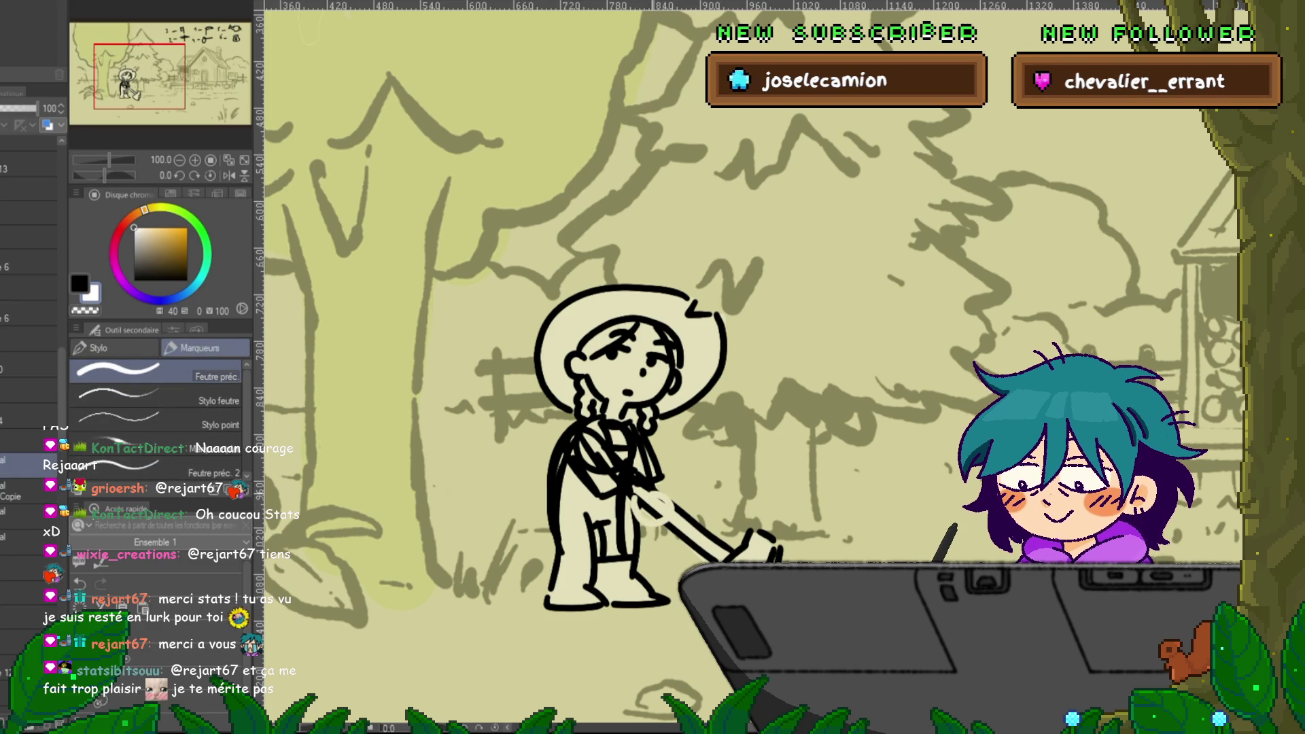
key(x)
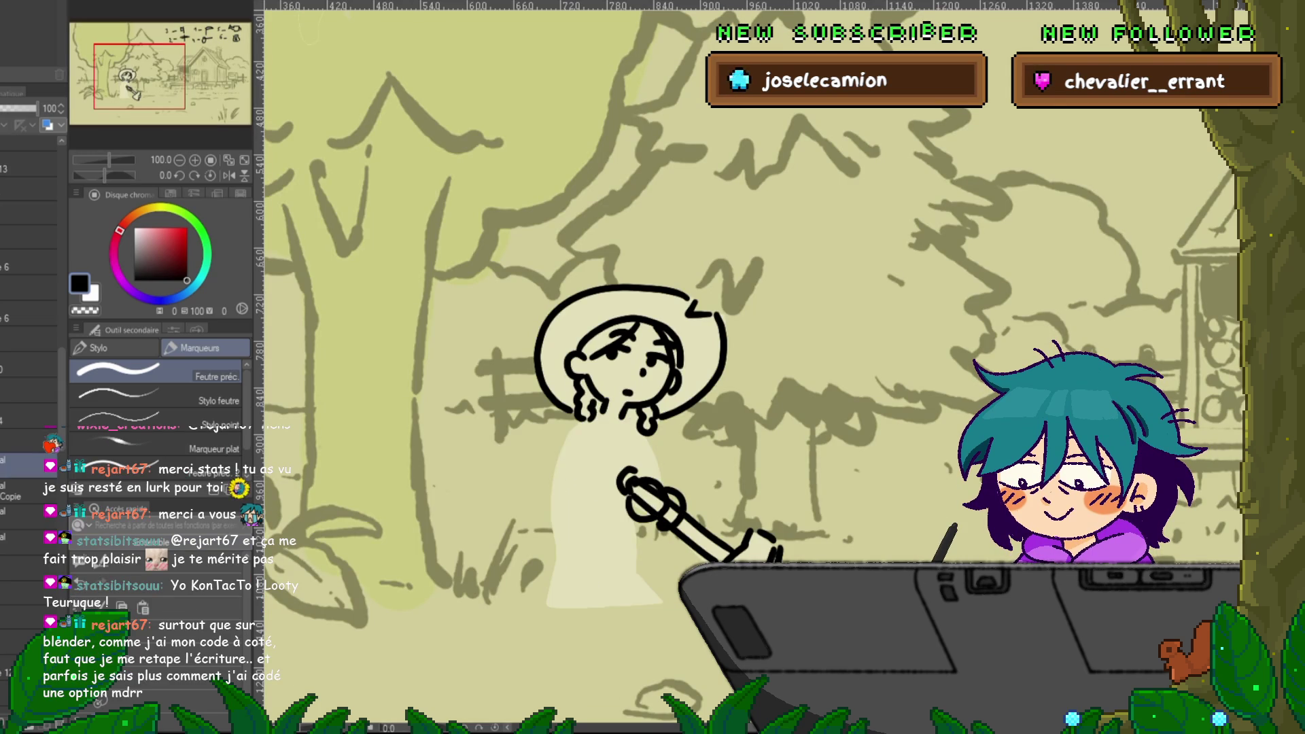
- Undo the bad torso and leg strokes, then redraw the sleeve and arm on the inking layer
click(27, 516)
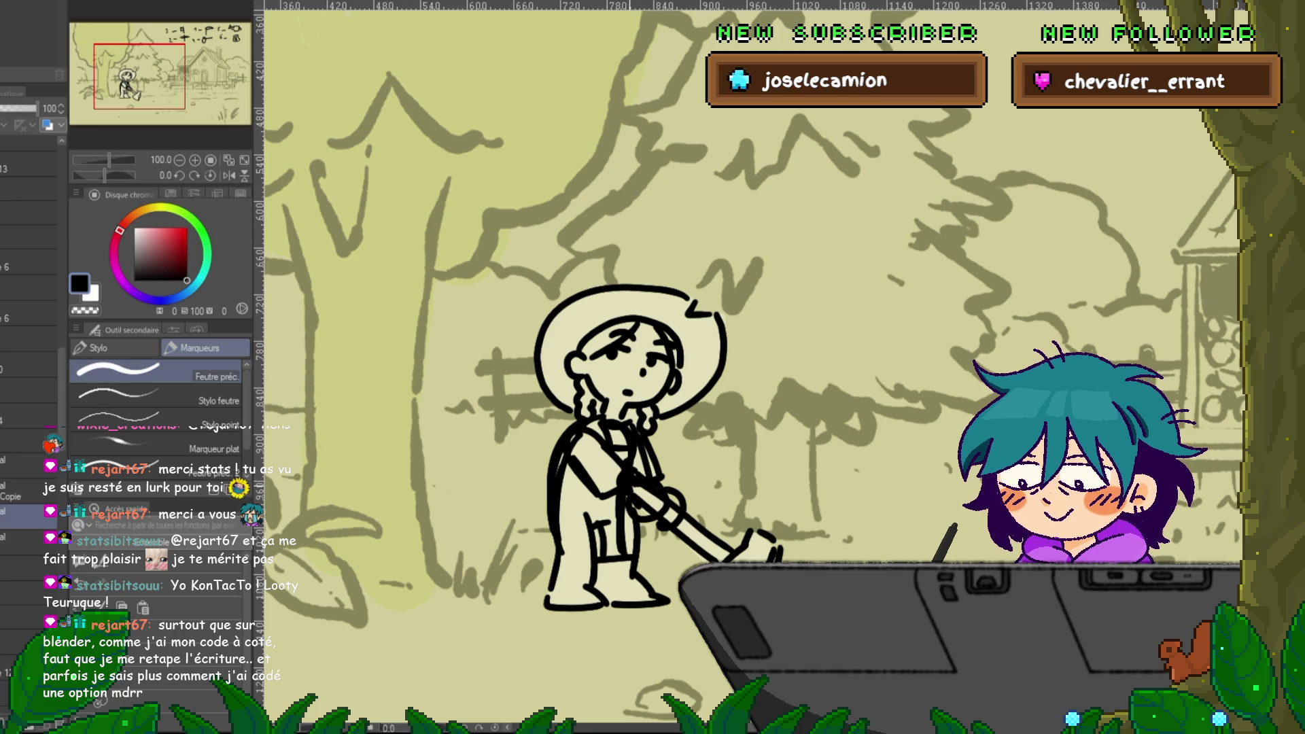
key(ctrl+z)
key(ctrl+z)
key(ctrl+z)
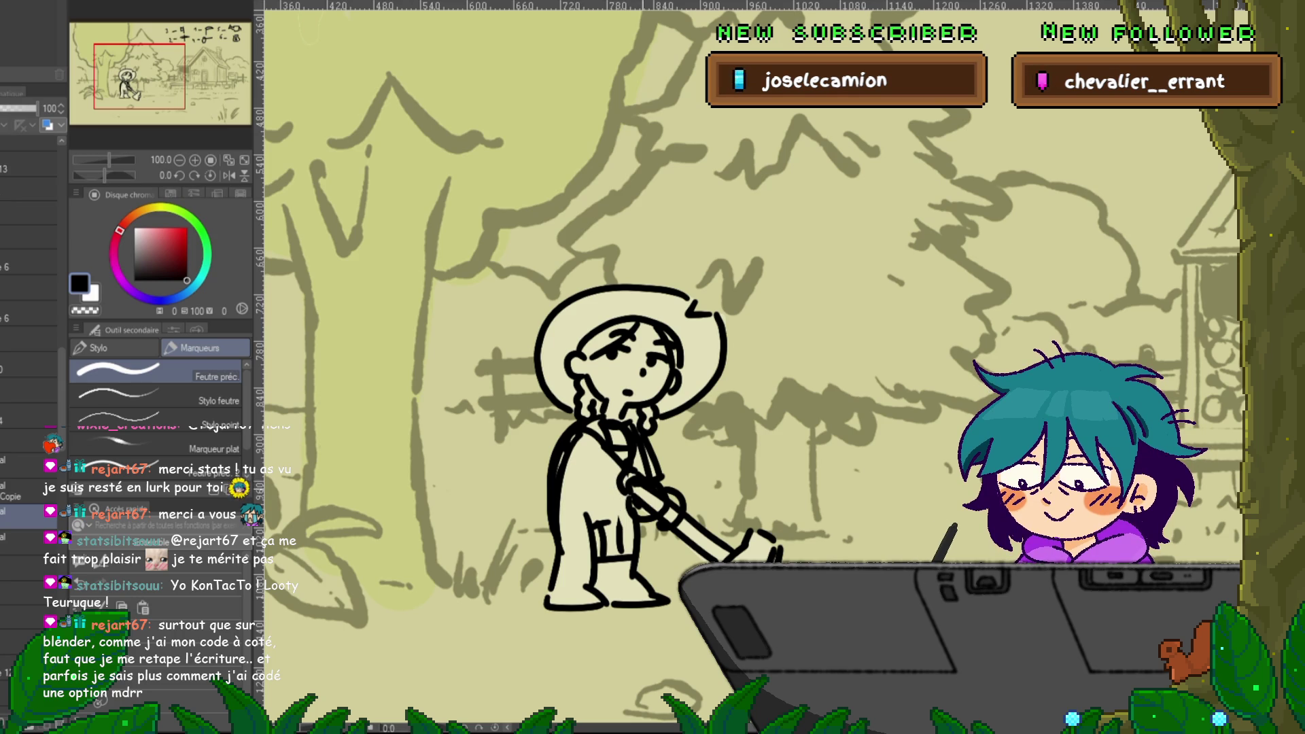
click(28, 466)
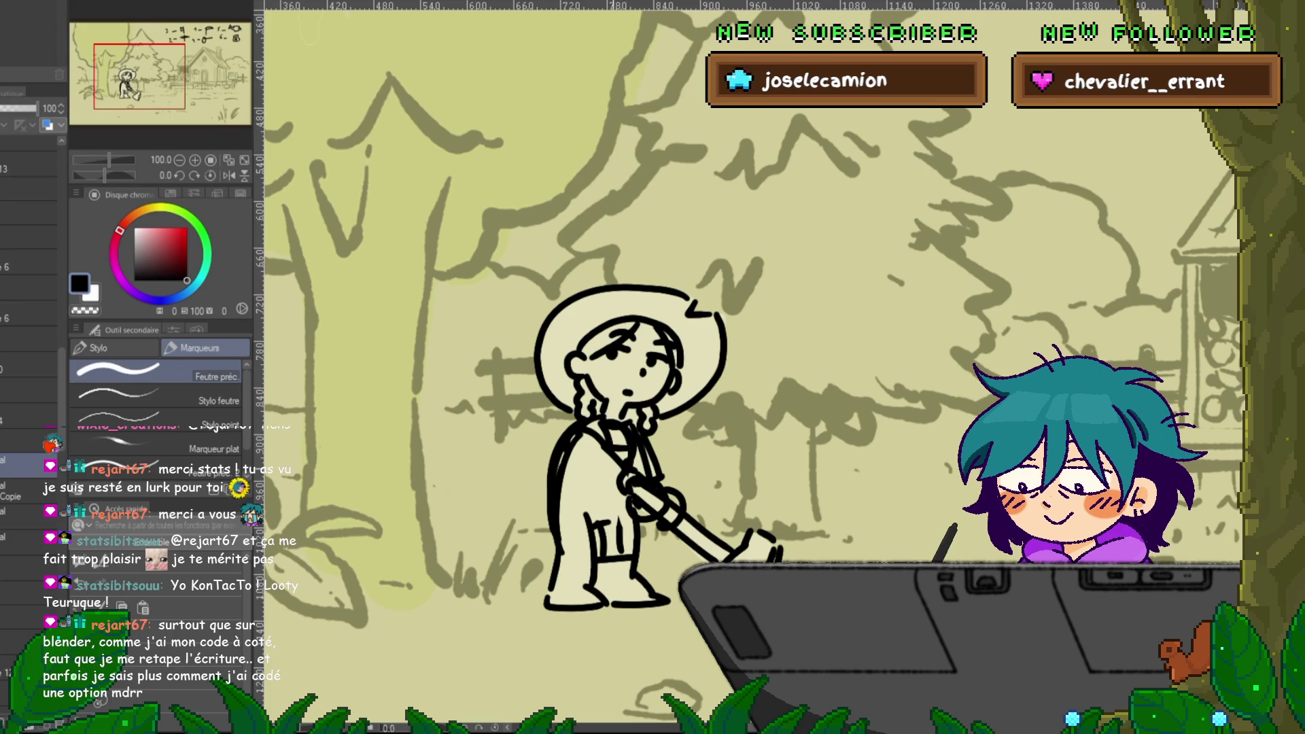
mouse_move(574, 461)
mouse_down()
mouse_move(601, 488)
mouse_move(571, 466)
mouse_up()
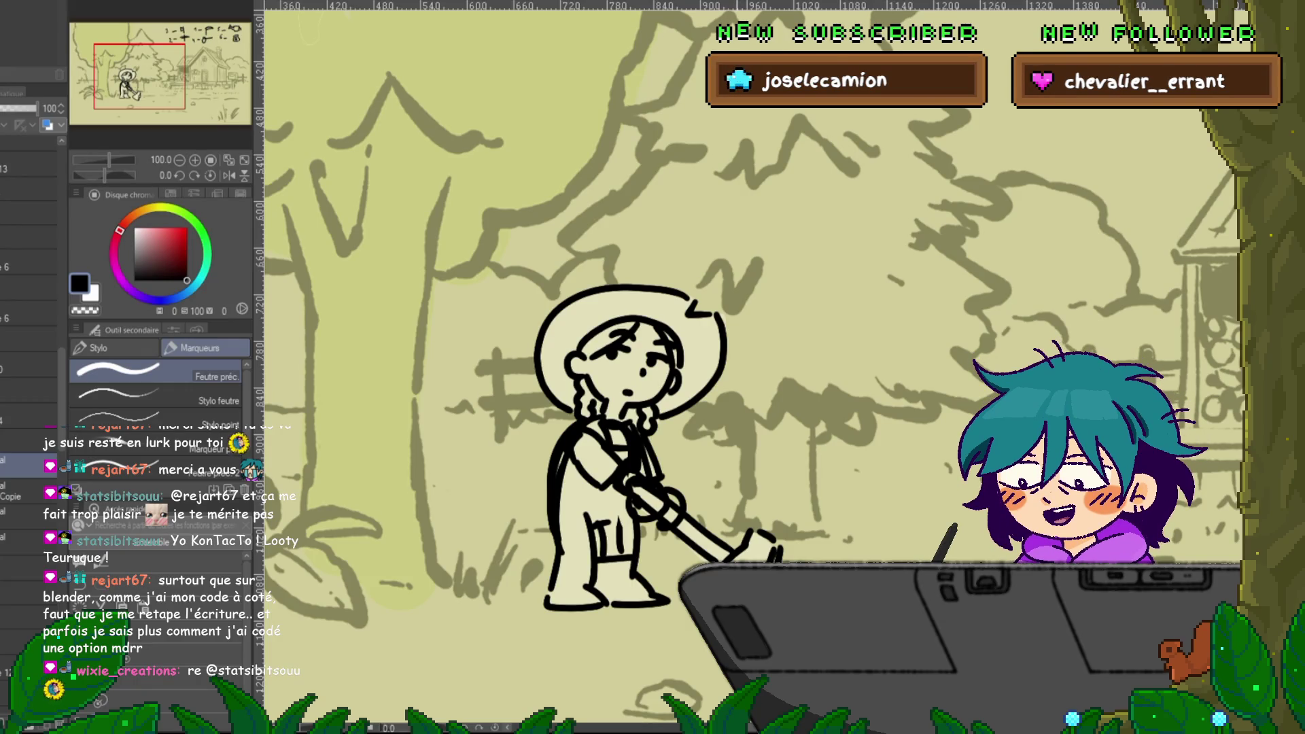
drag(680, 340, 640, 309)
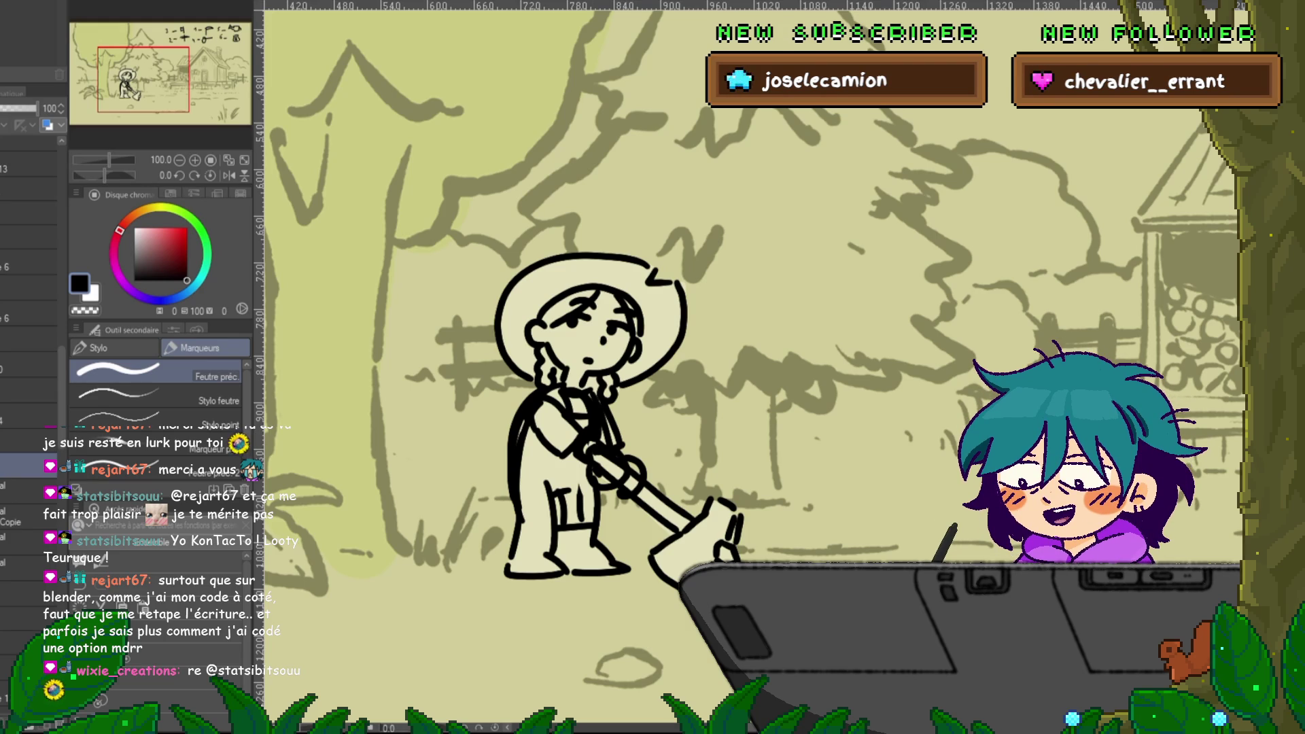
- Set the marker colour to white, undo the stray stroke between the legs, and preview the animation
key(i)
key(p)
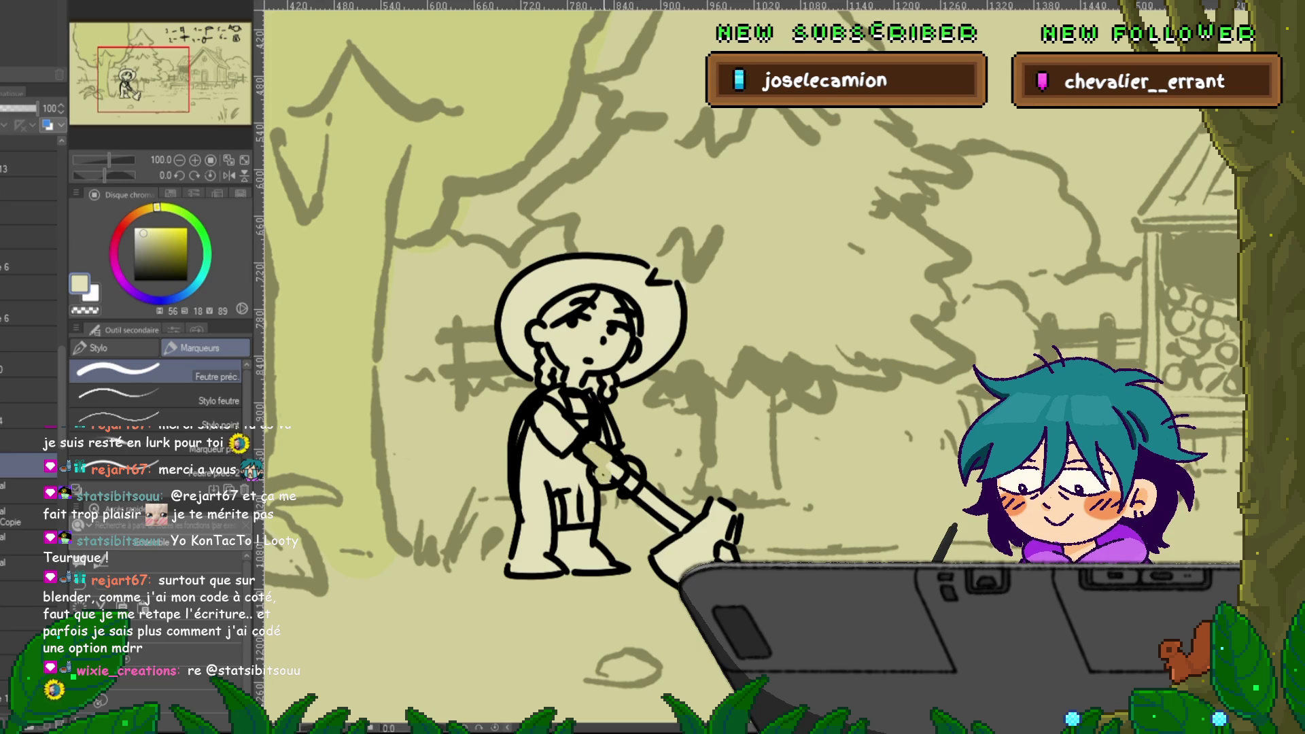
click(135, 229)
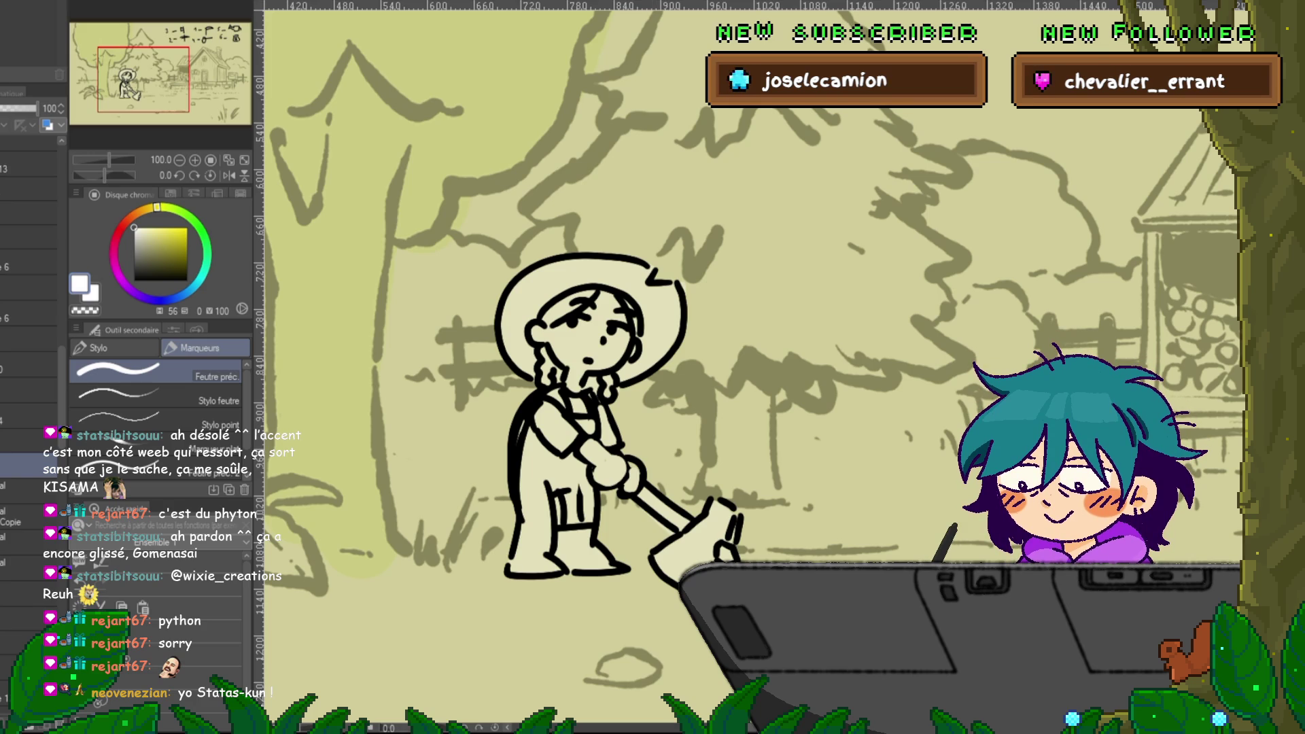
key(ctrl+z)
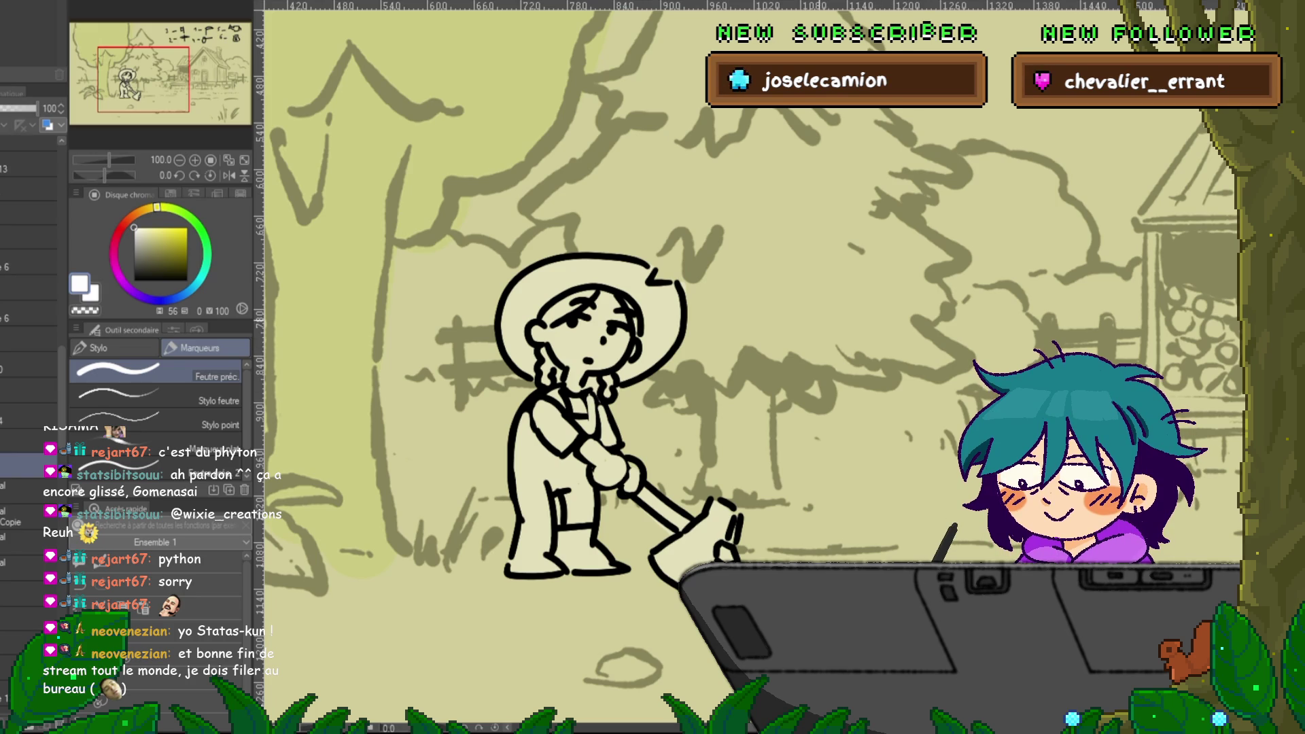
key(space)
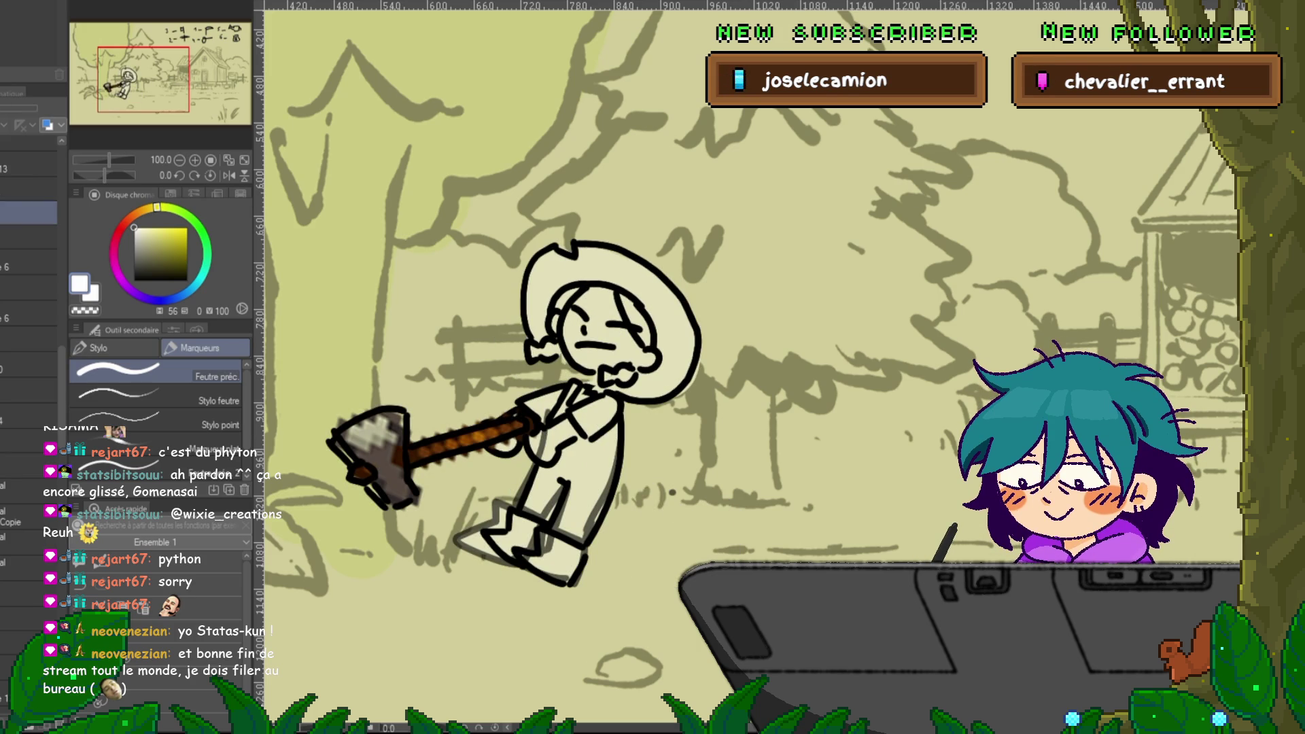
- Remove the textured pixel-art axe from the swing cel and select the line-art layer for colouring
click(27, 187)
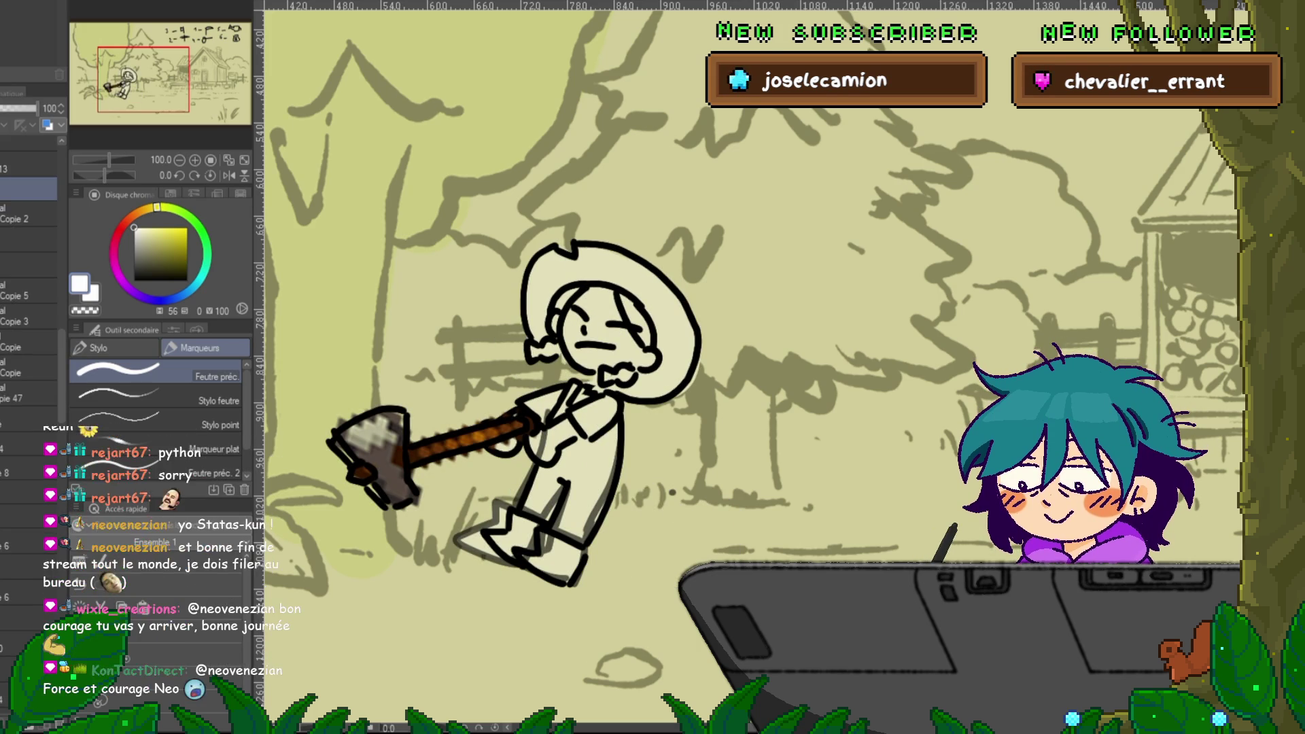
key(ctrl+z)
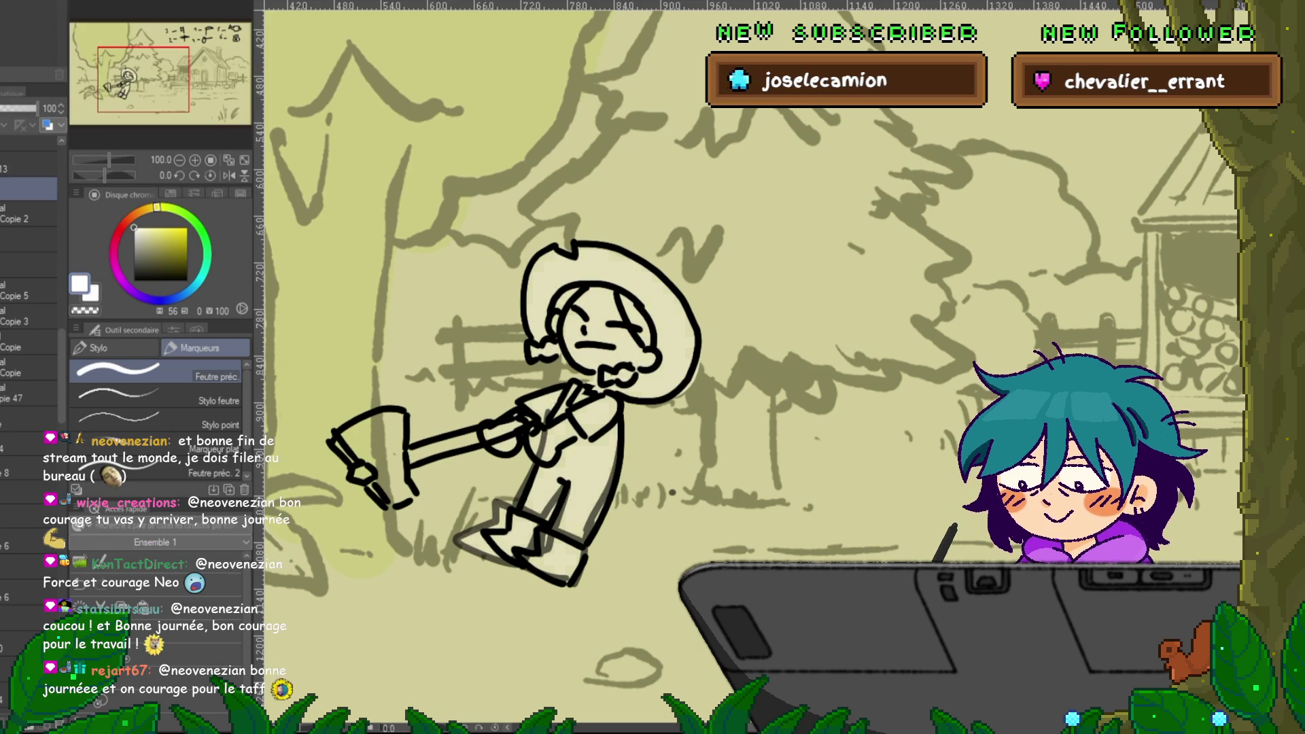
click(28, 418)
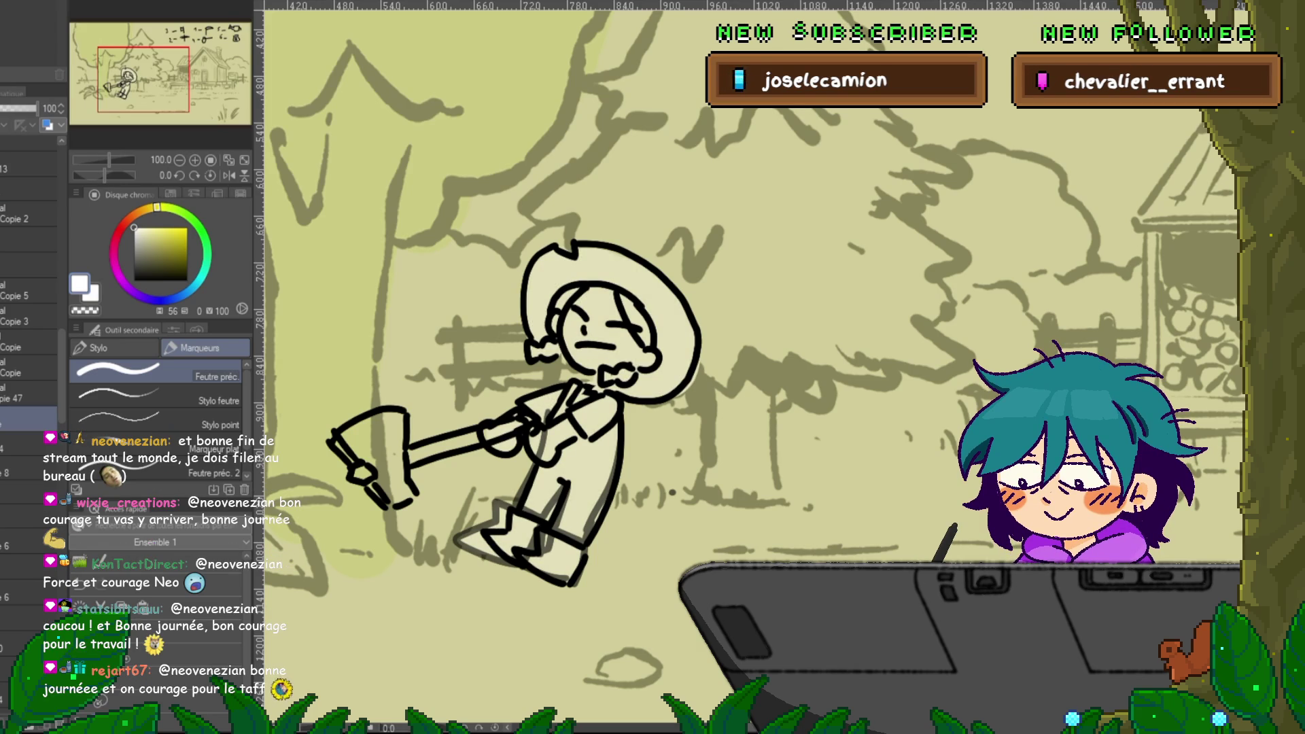
key(m)
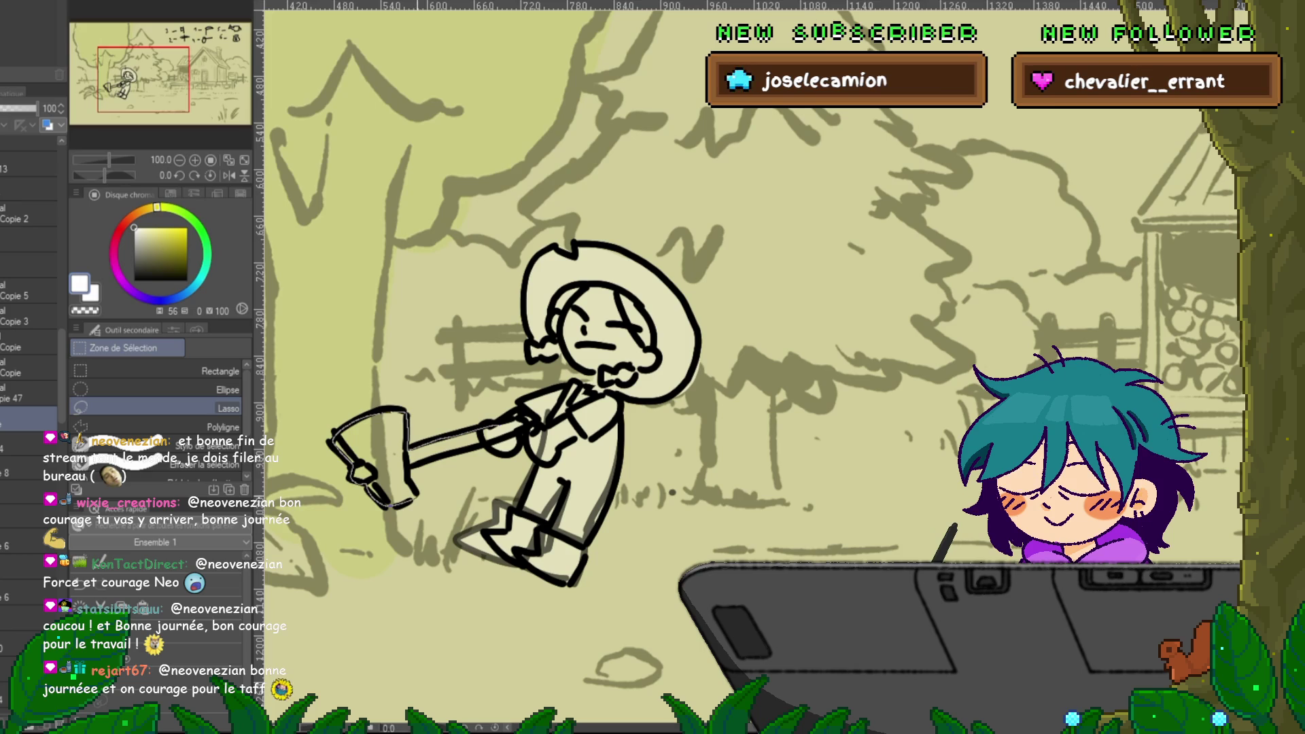
- Fill the lassoed axe shape with cream and deselect it
key(alt+BackSpace)
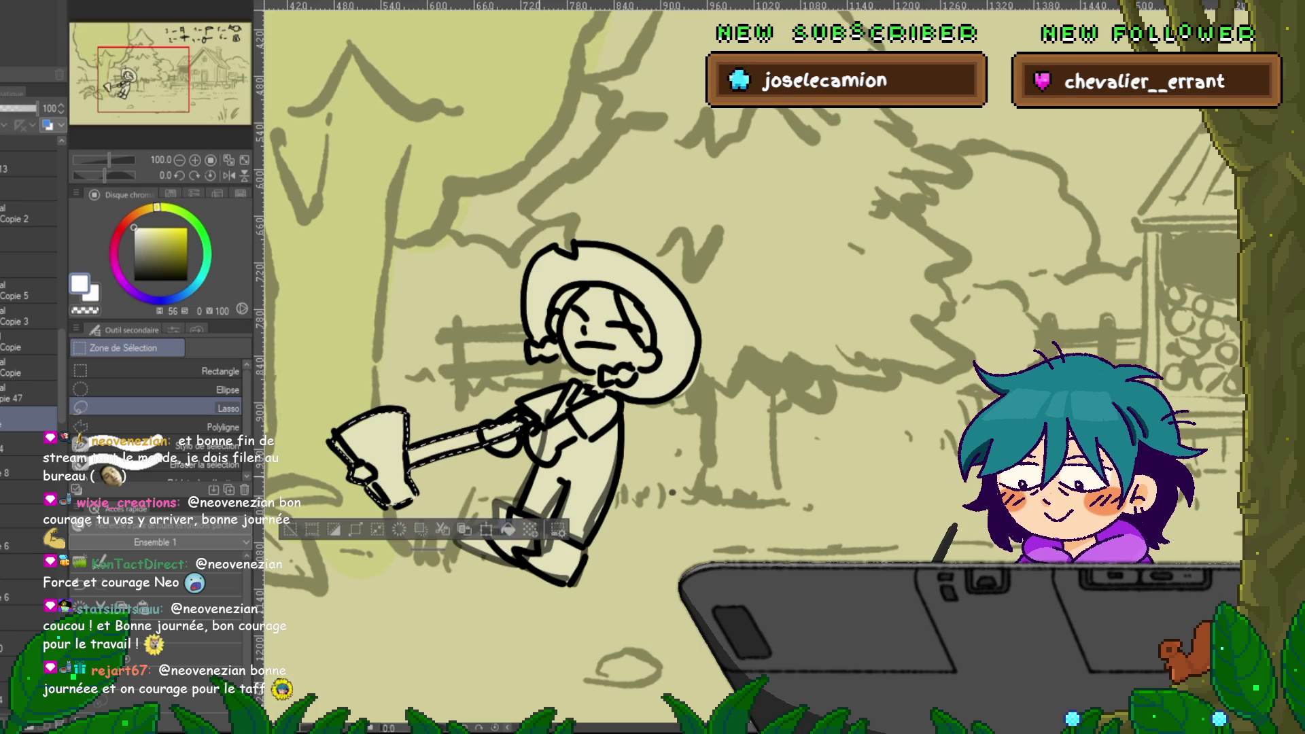
key(ctrl+d)
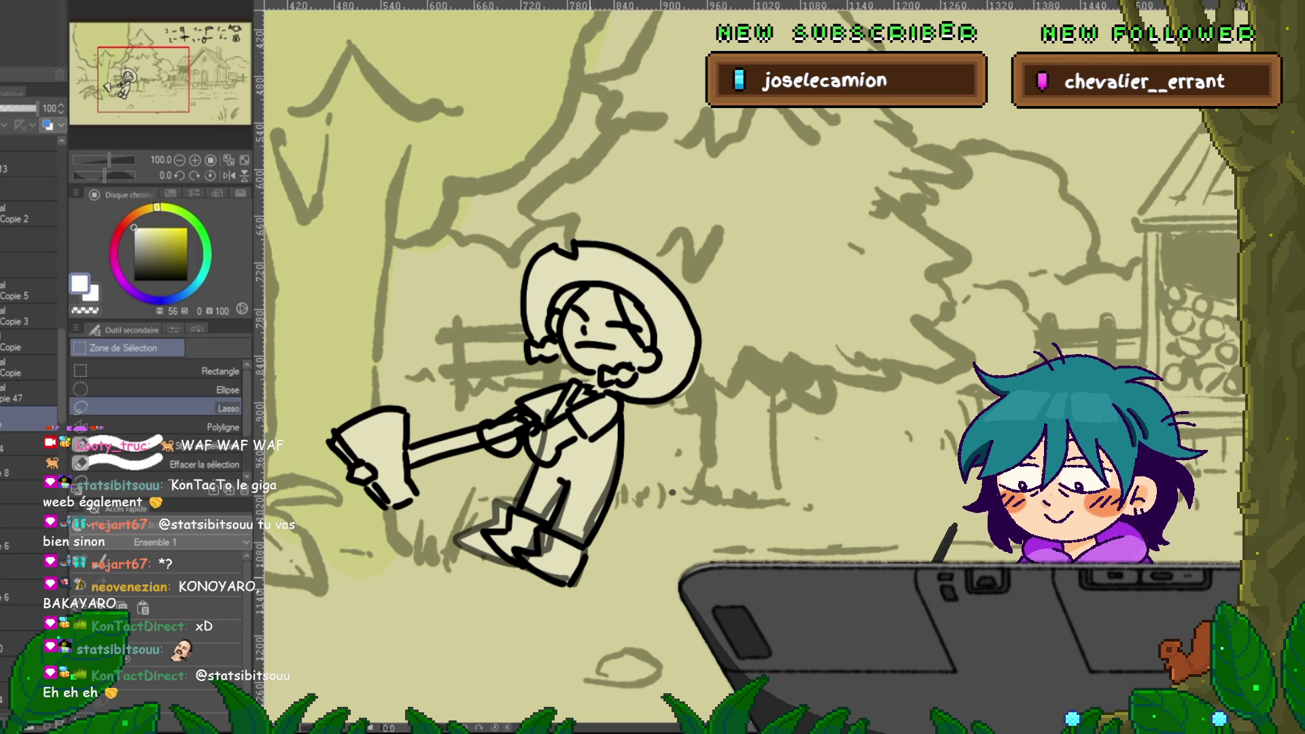
key(p)
key(x)
key(Left)
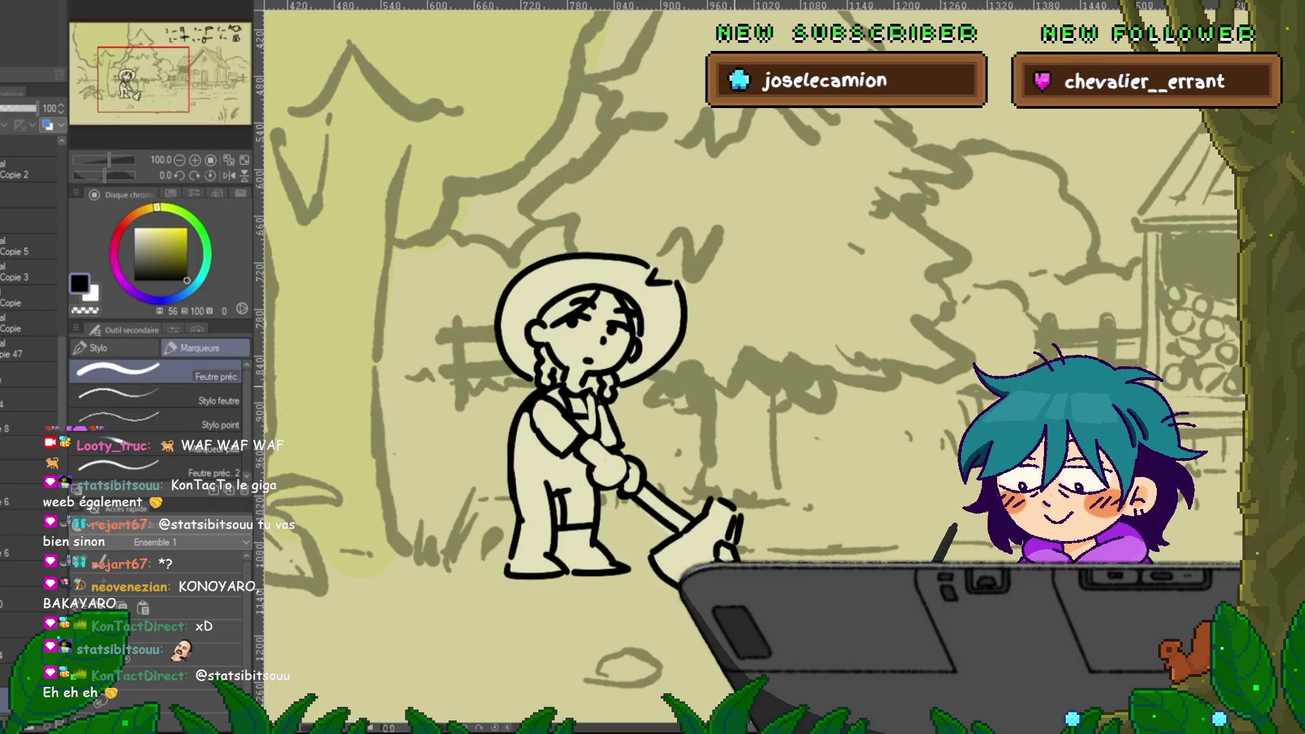
key(Right)
key(Left)
key(Right)
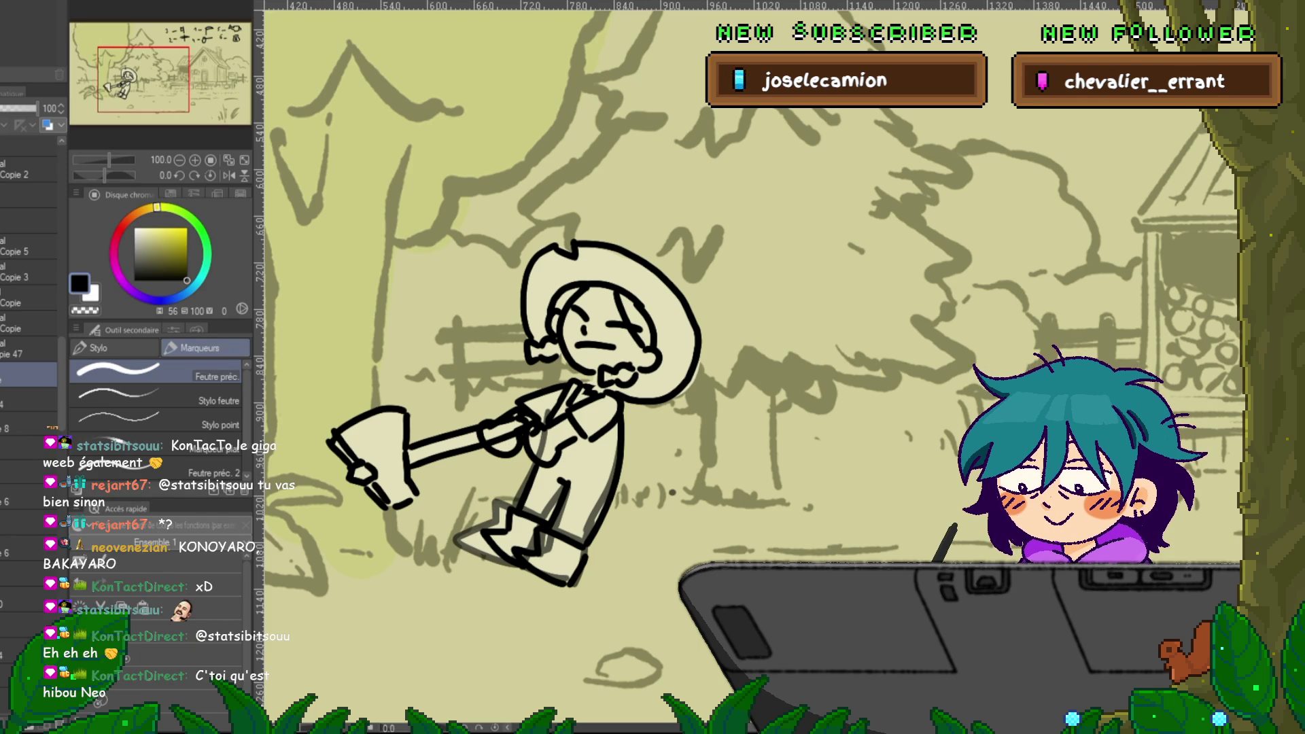
key(space)
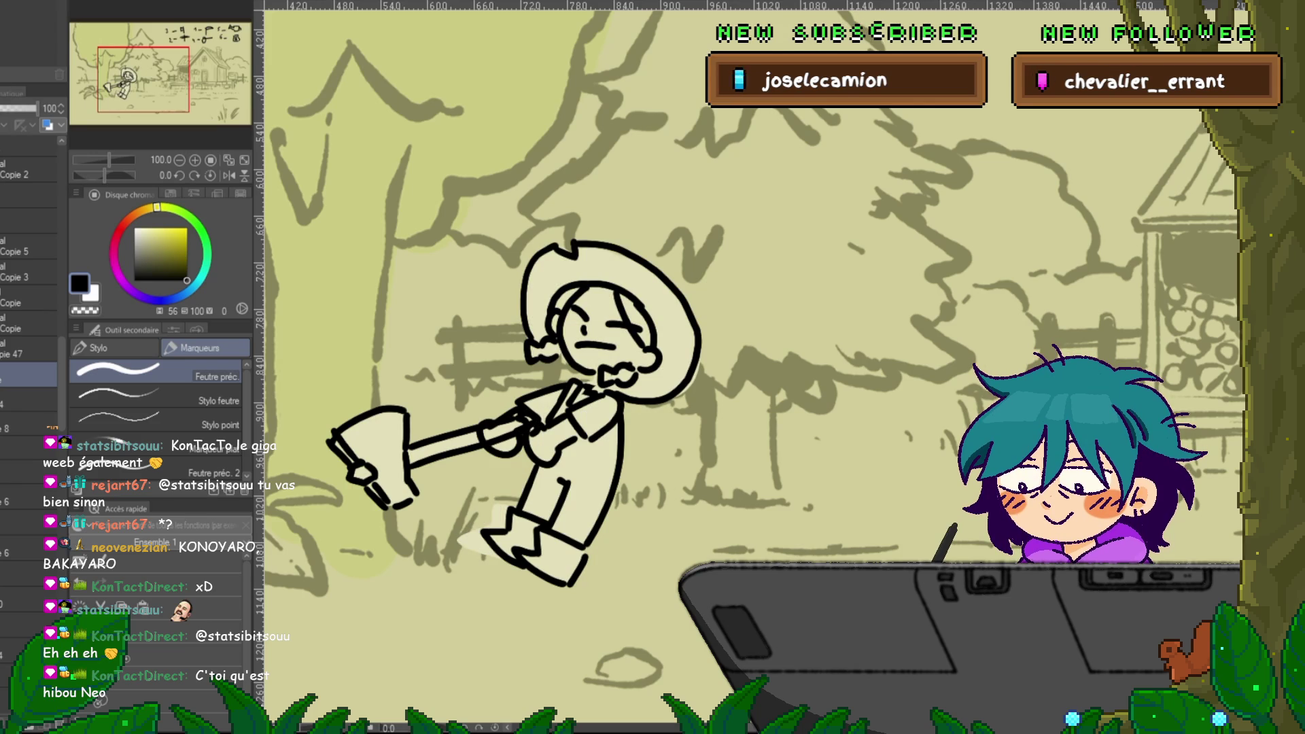
key(m)
drag(499, 487, 507, 566)
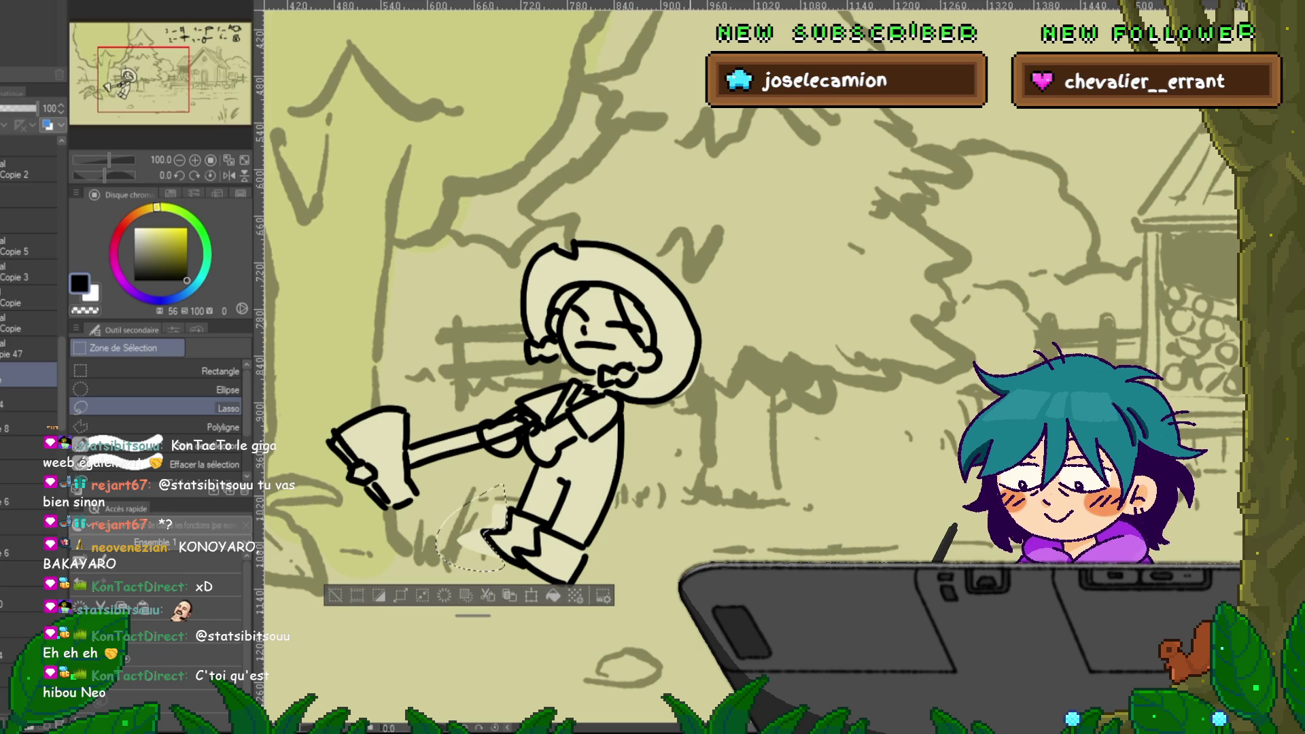
key(ctrl+d)
key(p)
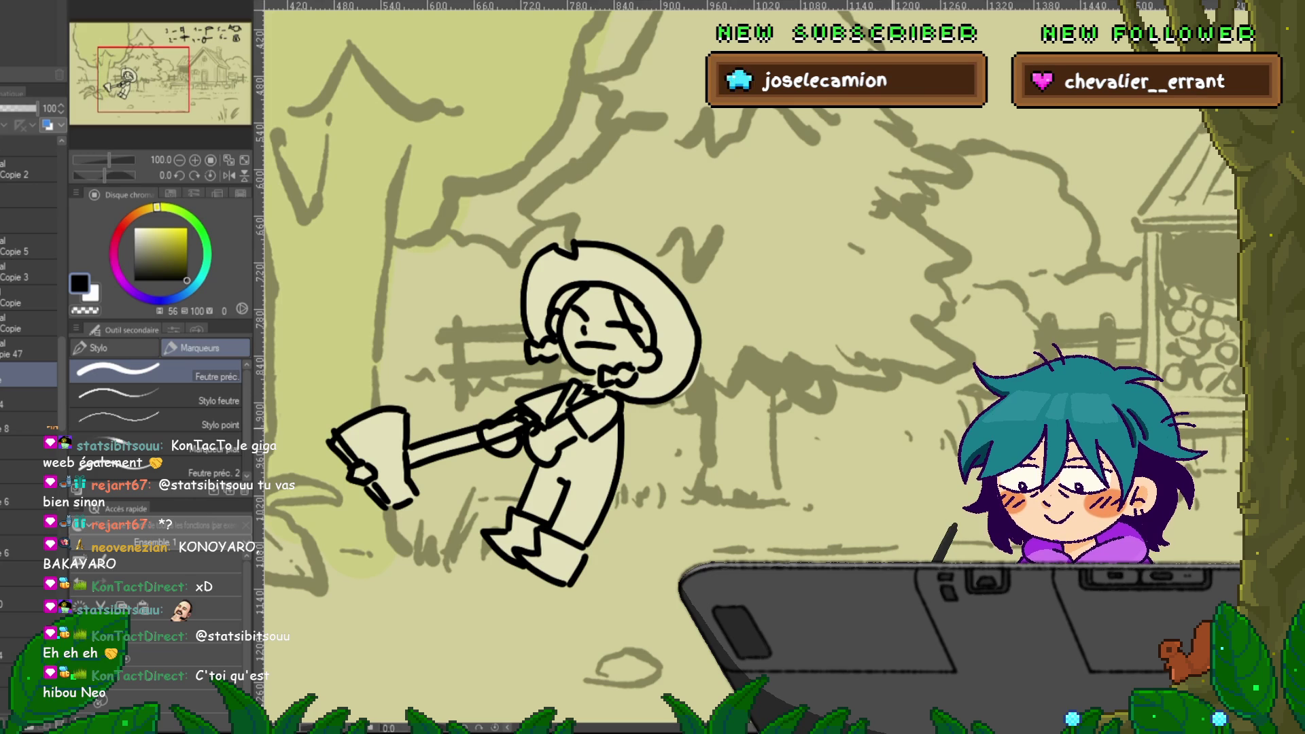
click(27, 696)
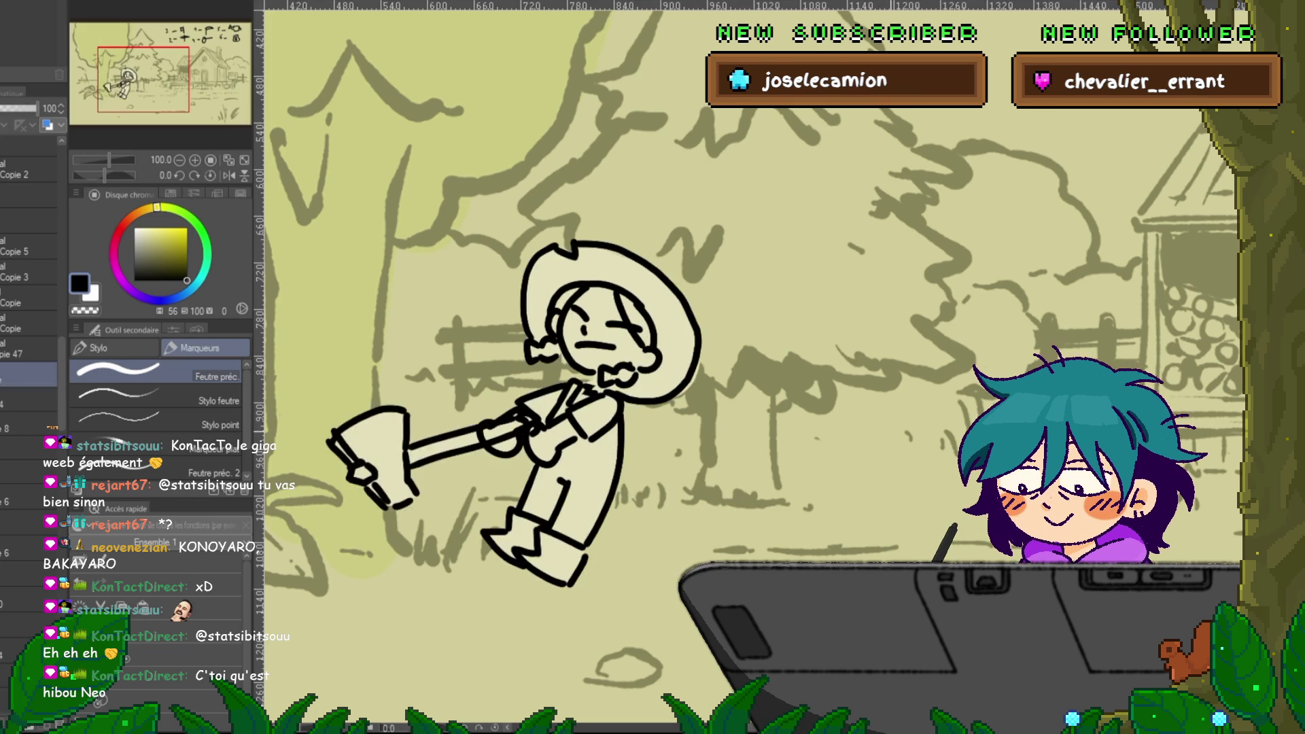
- Zoom out to 45% and back to 100% around the standing farmer girl
scroll(748, 367, down, 5)
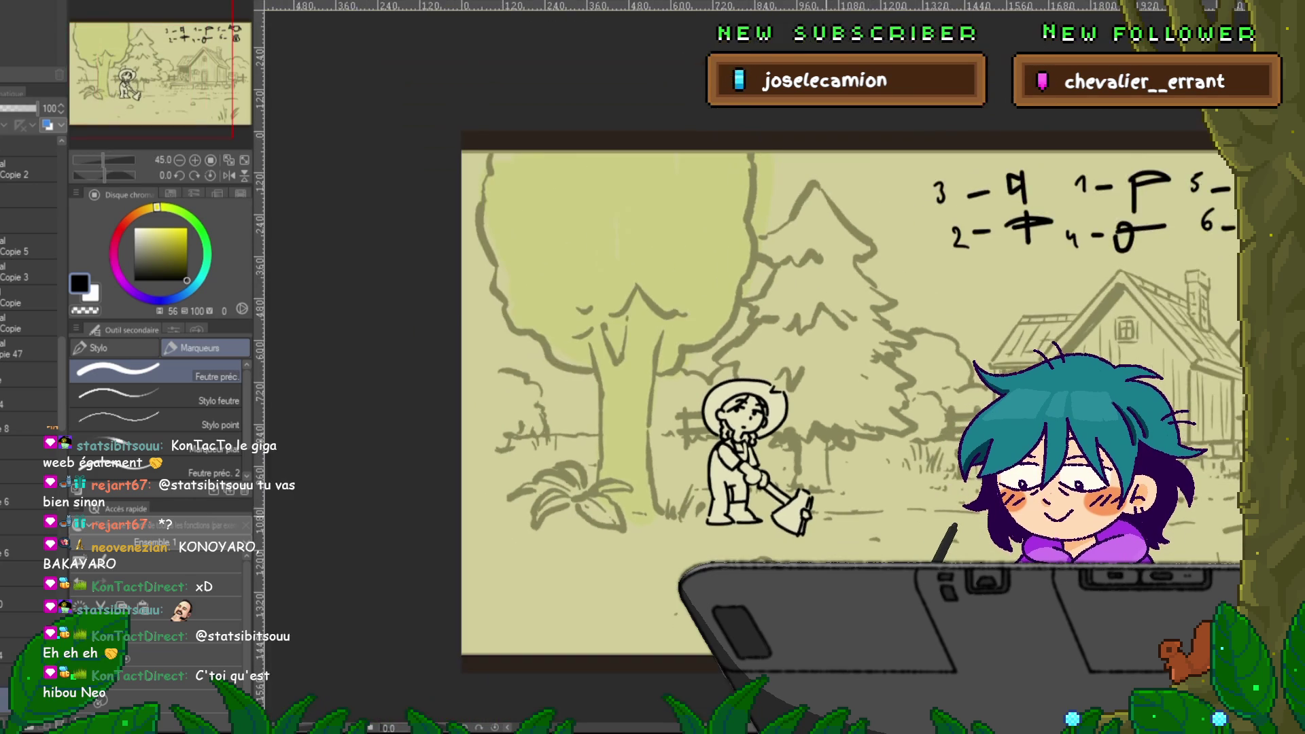
scroll(781, 510, up, 5)
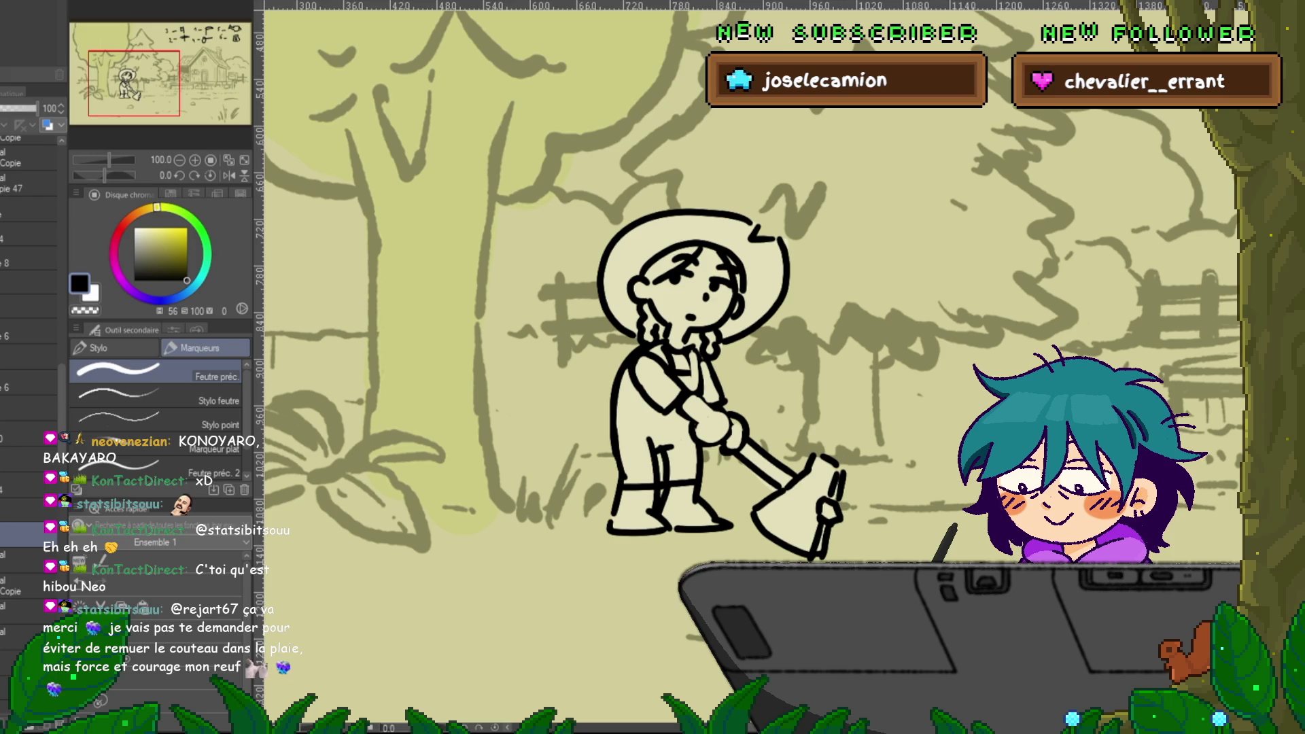
- Paint over part of the standing girl's foot outline in white, then return to black
key(Right)
key(Right)
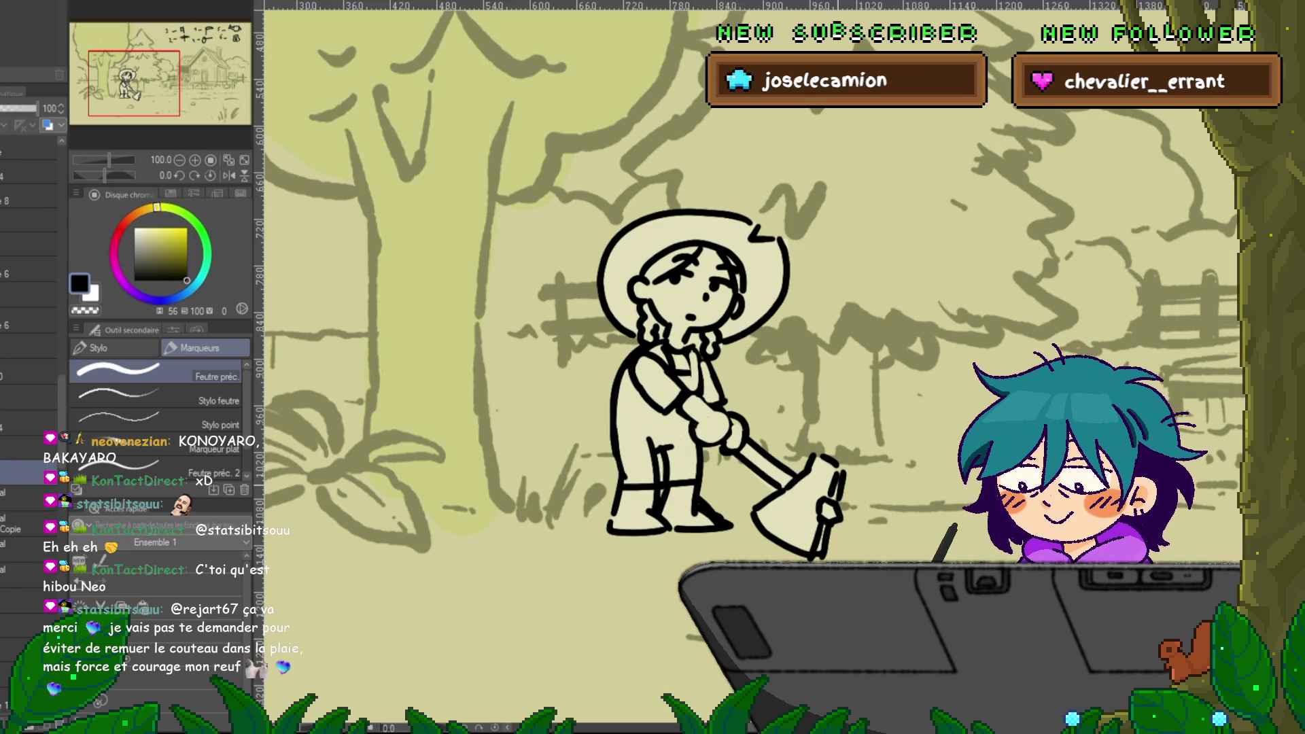
key(x)
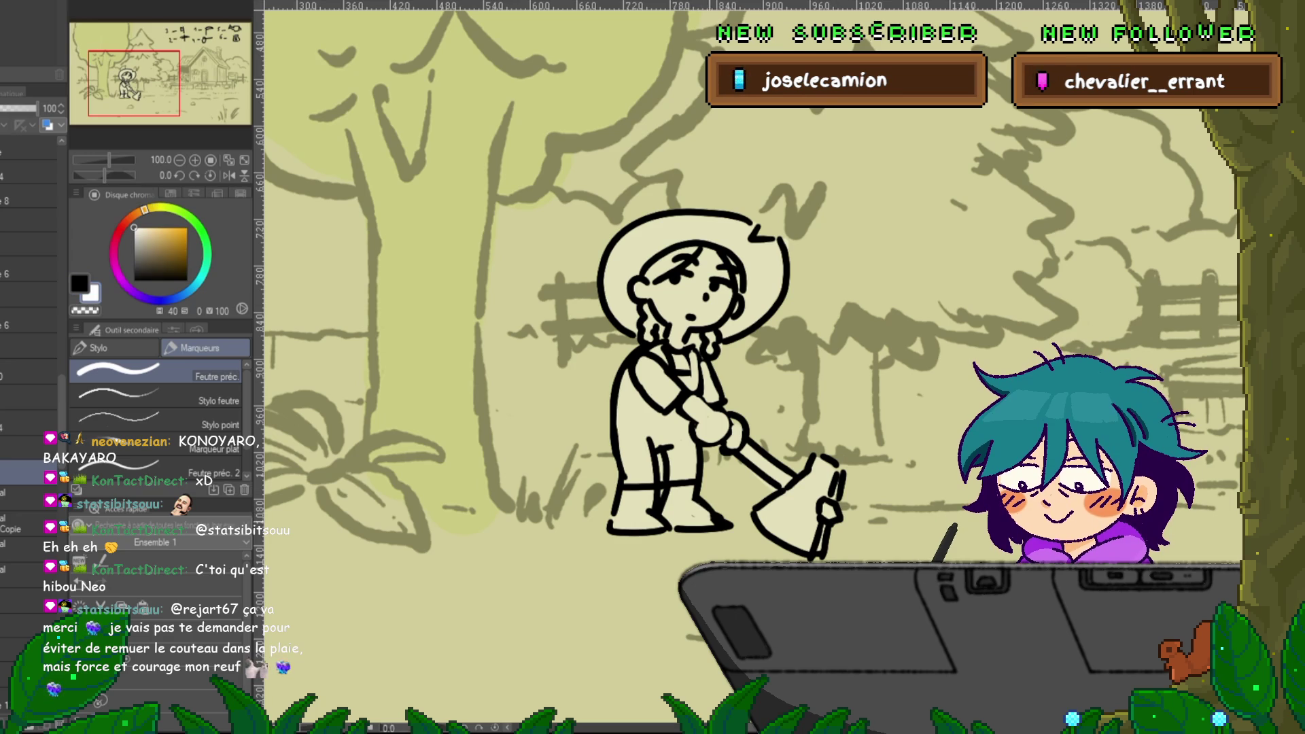
drag(717, 519, 730, 527)
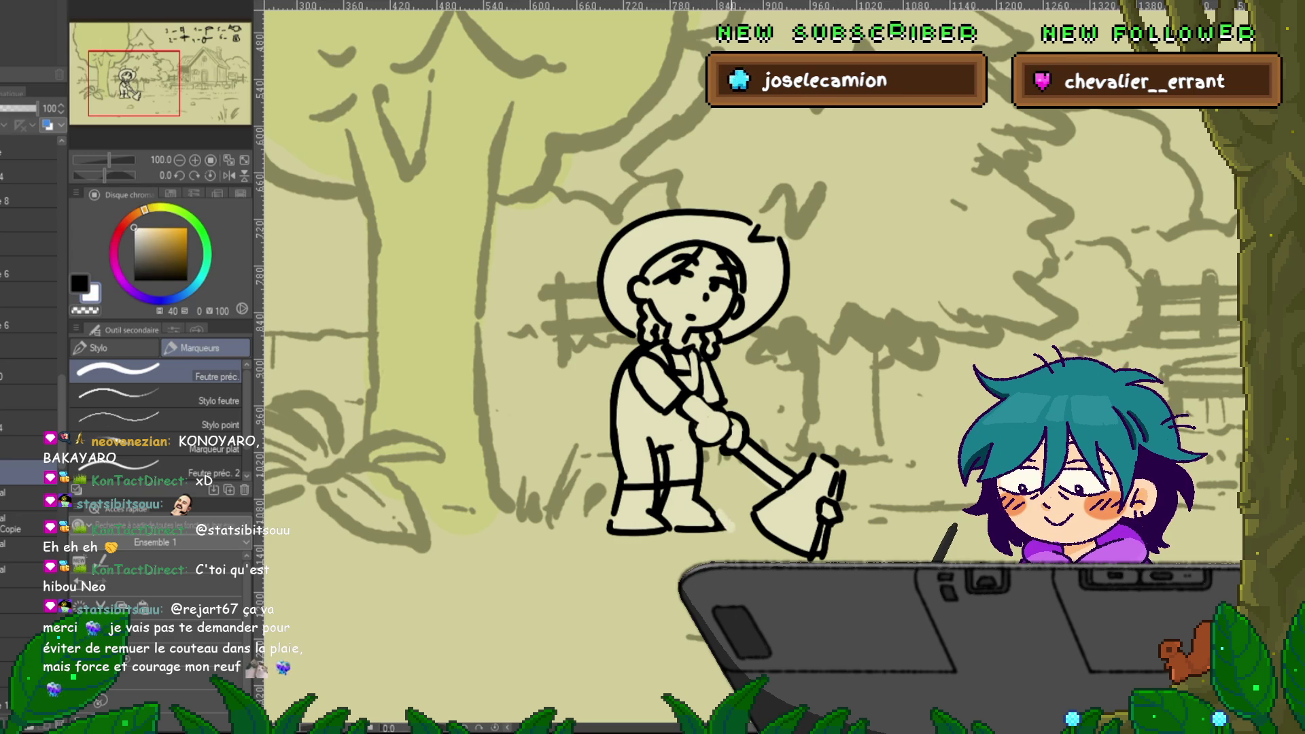
key(x)
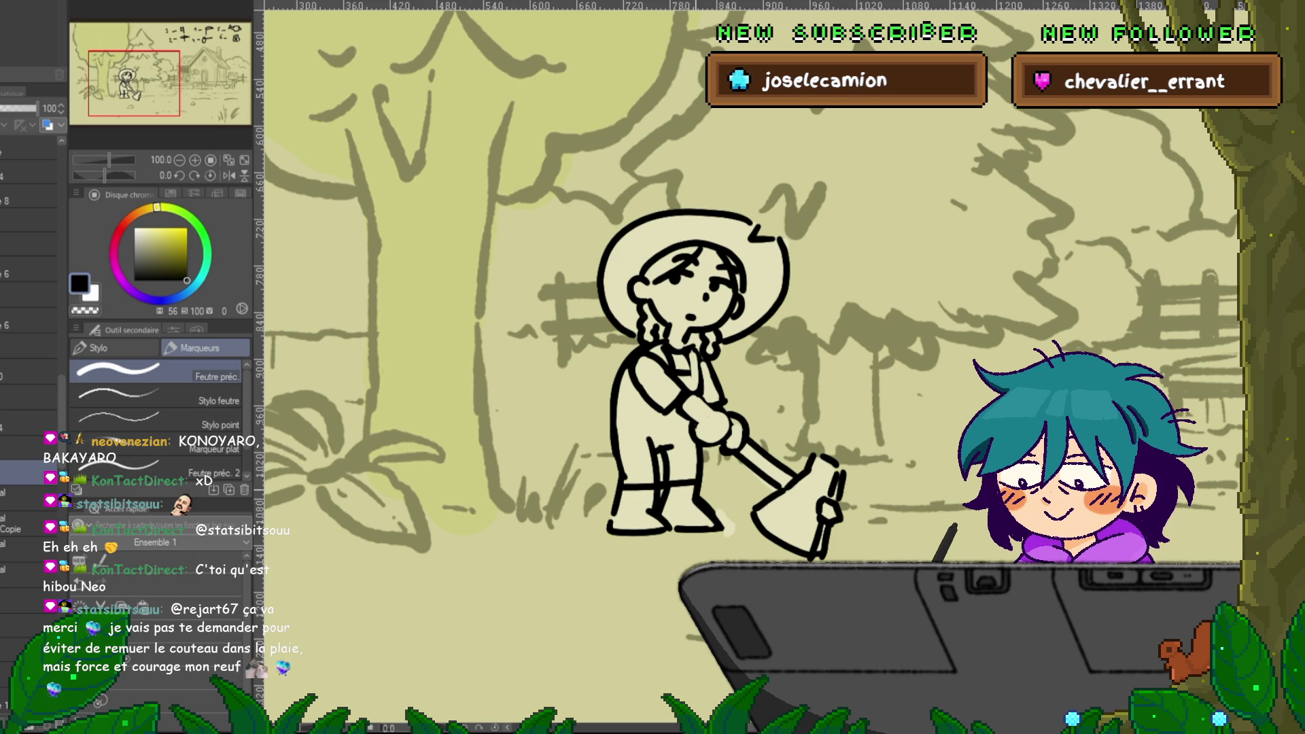
key(ctrl+Tab)
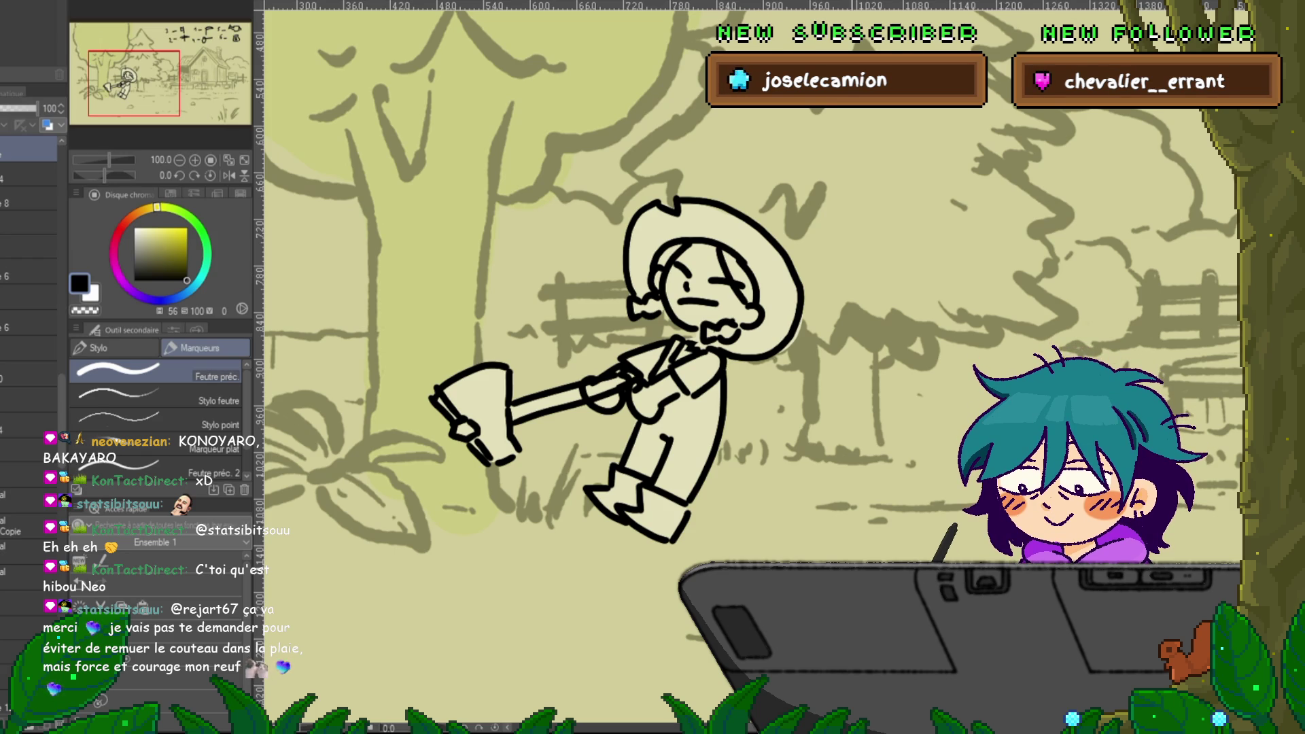
scroll(788, 596, down, 4)
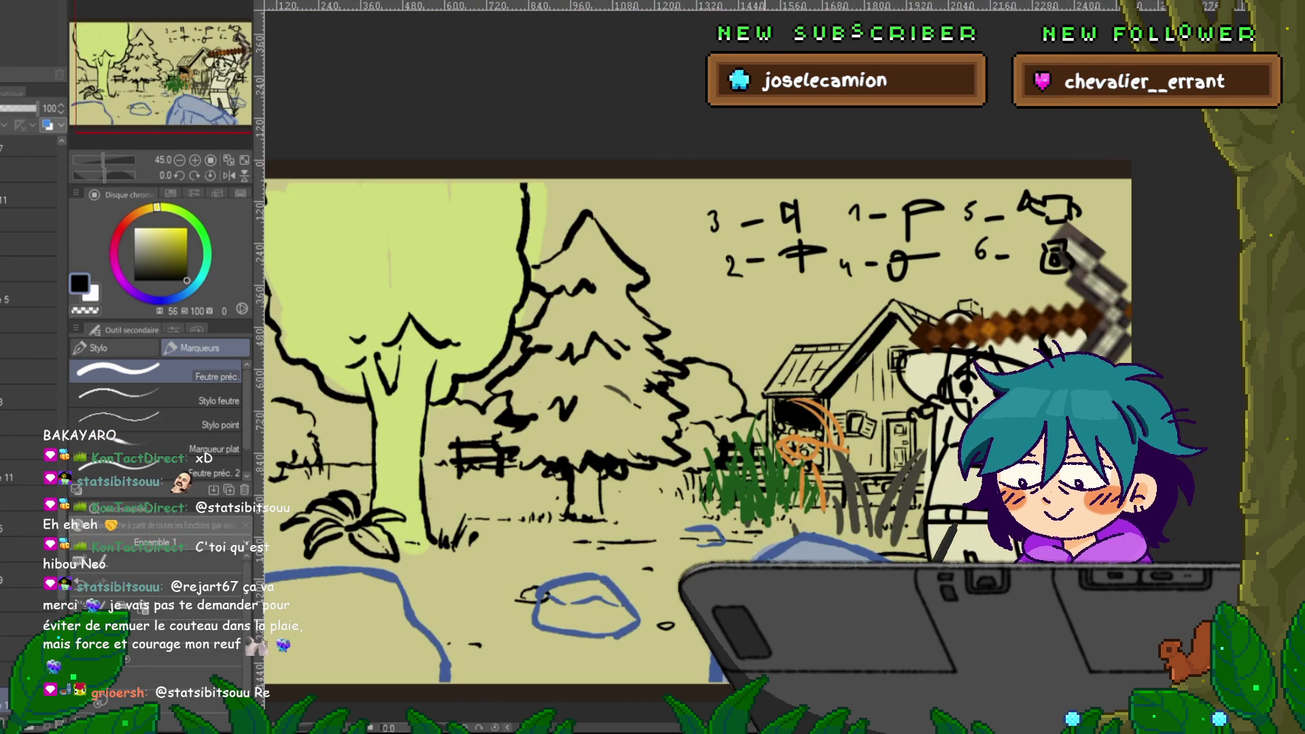
scroll(29, 339, down, 2)
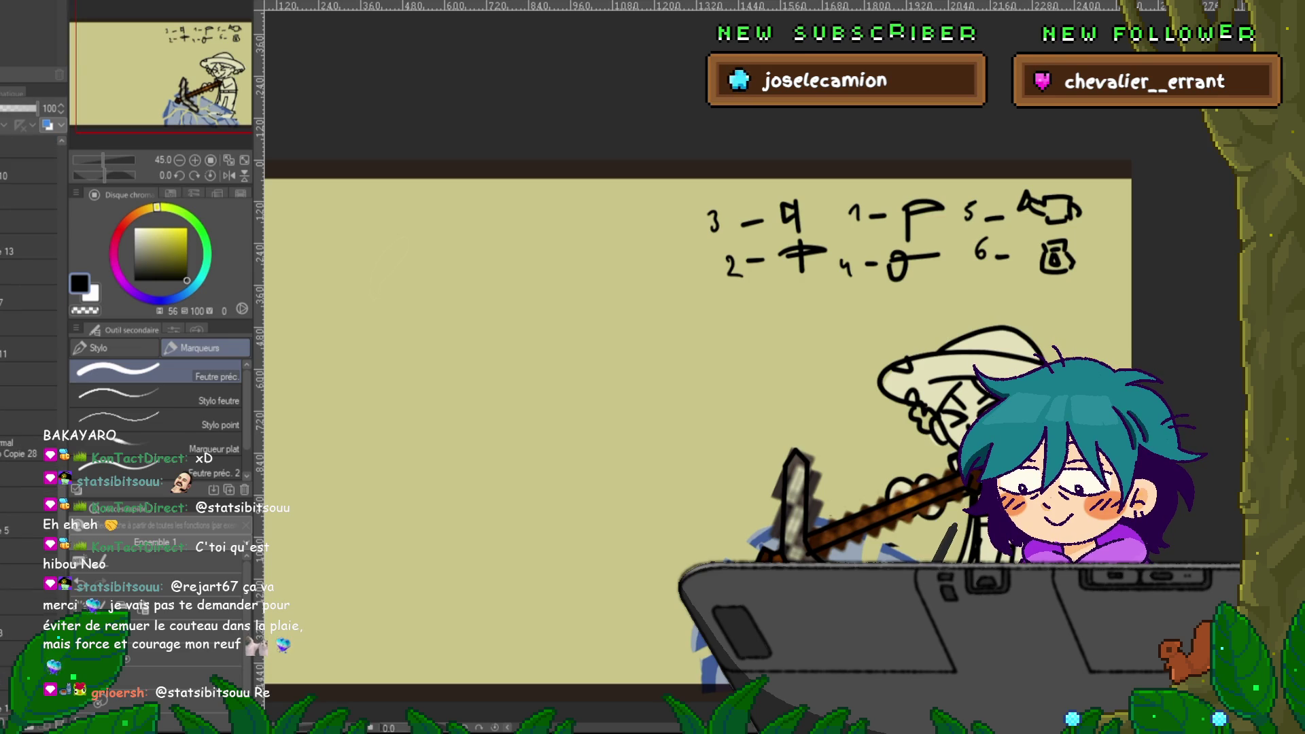
scroll(29, 340, up, 2)
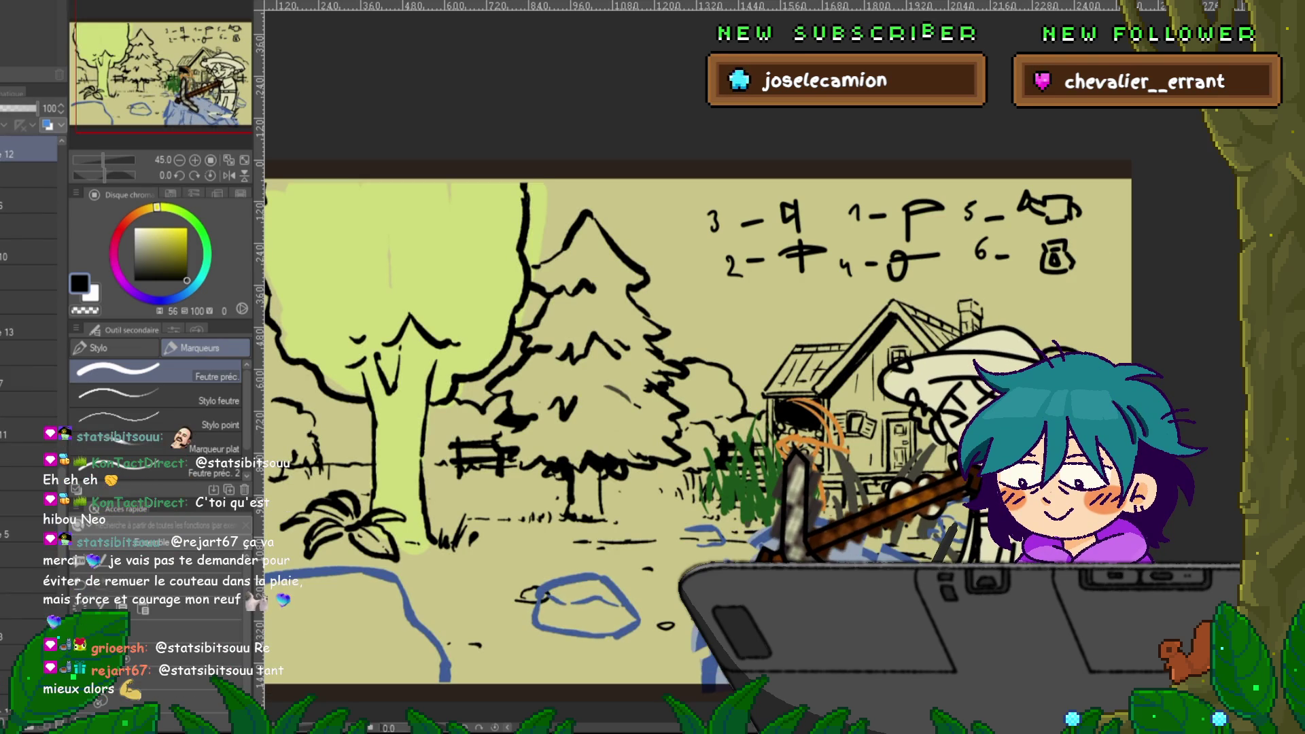
scroll(28, 340, down, 6)
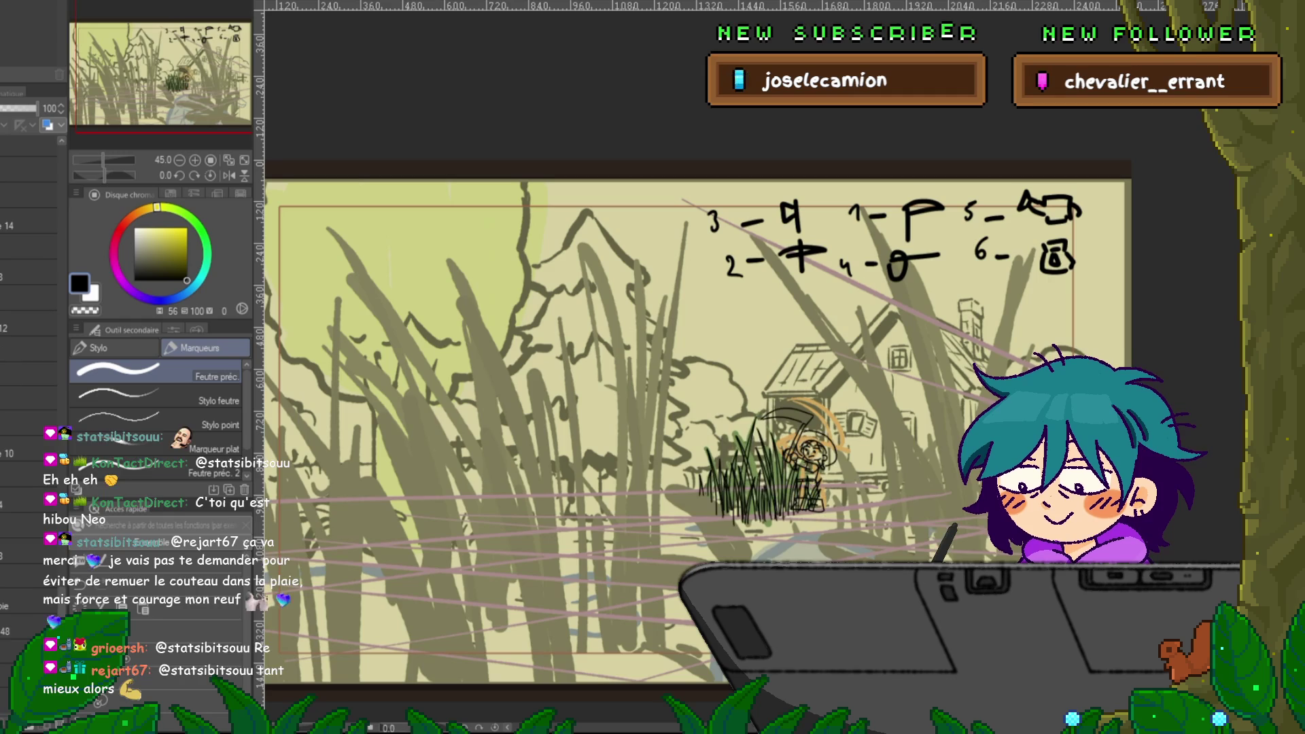
scroll(29, 340, up, 3)
scroll(29, 339, up, 8)
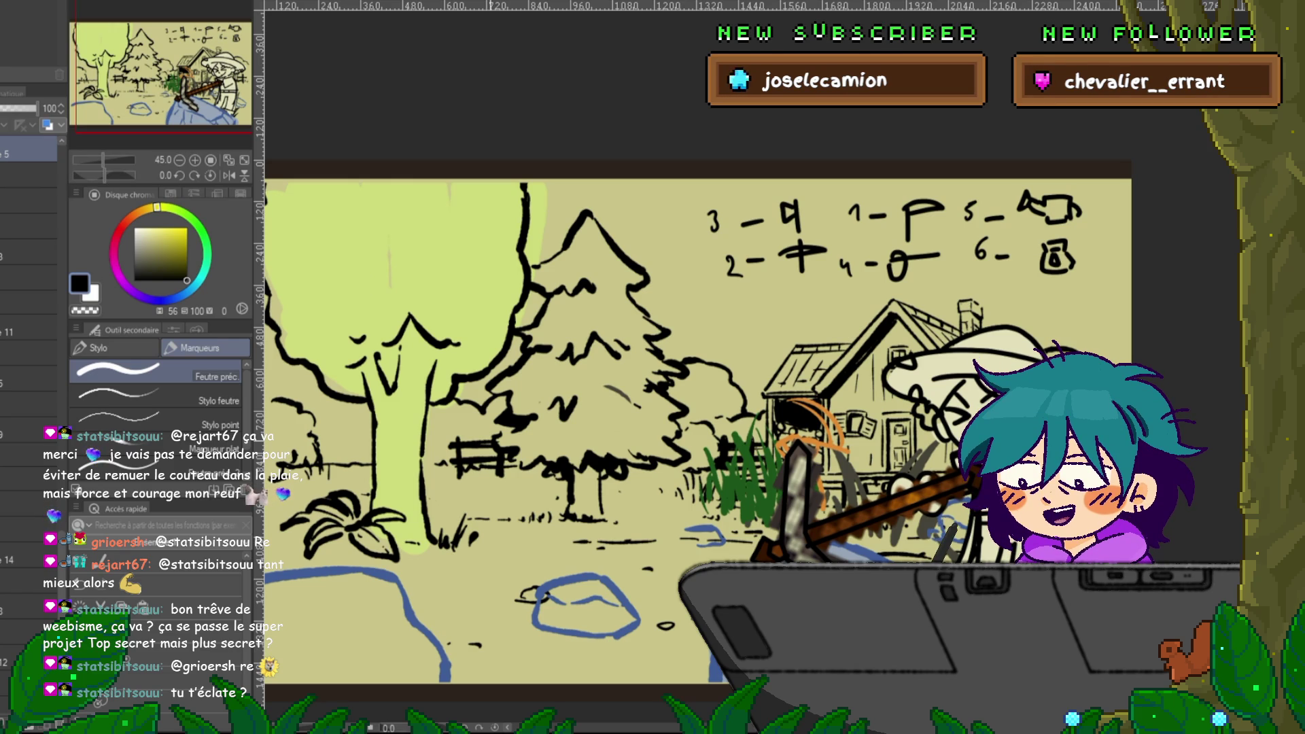
mouse_move(680, 408)
mouse_down()
mouse_move(585, 401)
mouse_move(578, 326)
mouse_up()
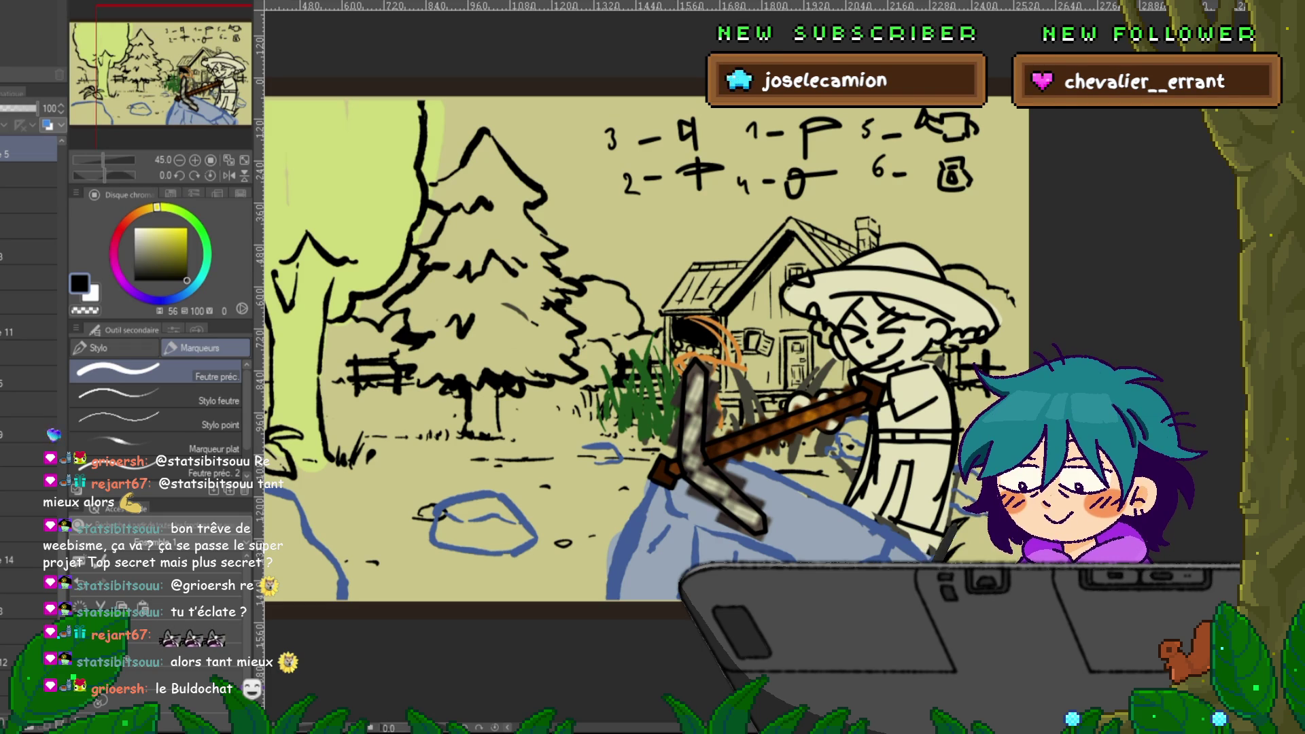
- Step to the frame with the small sketched farmer swinging an axe beside the tree
key(space)
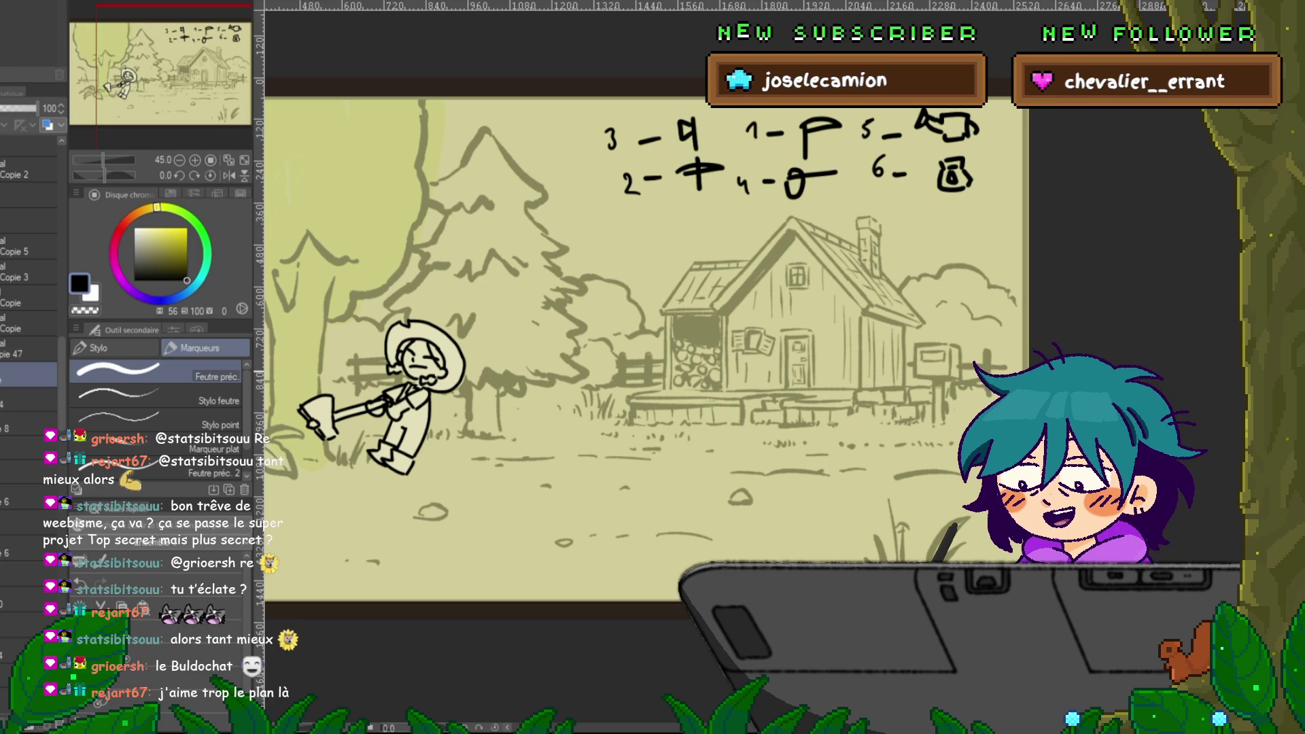
scroll(646, 347, up, 3)
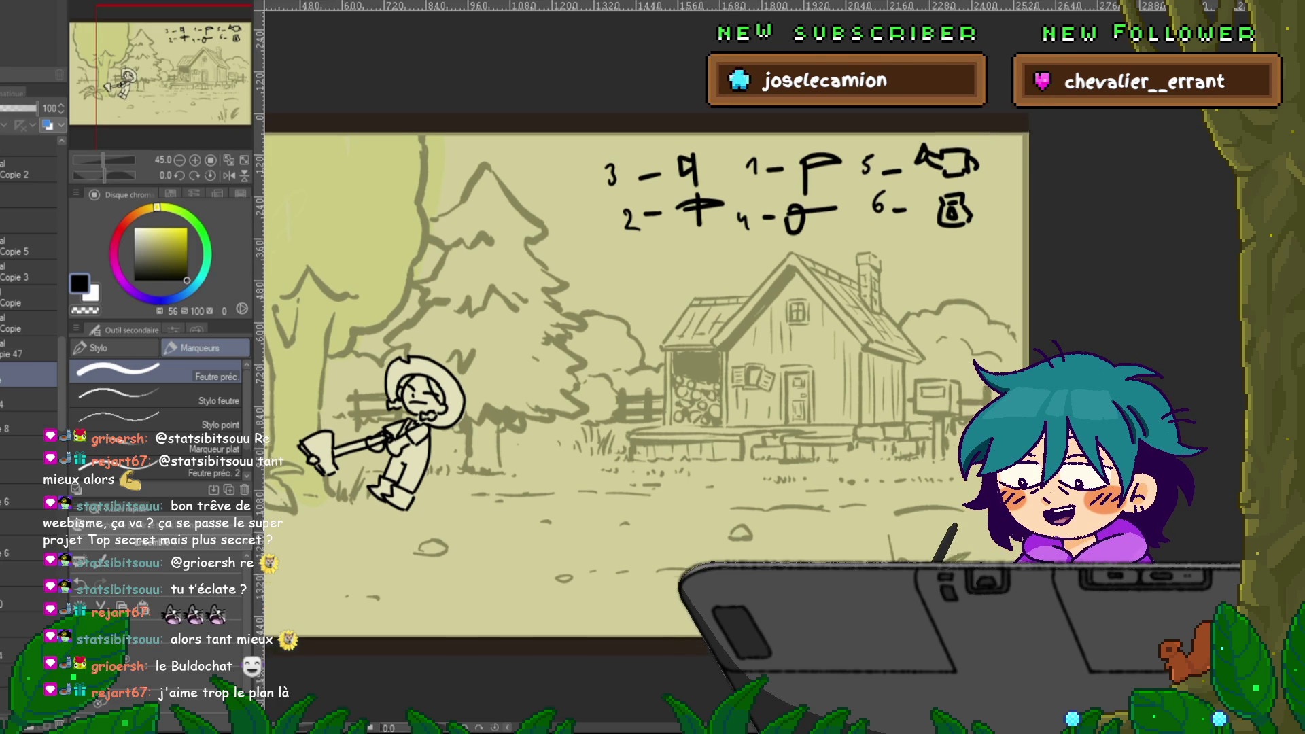
scroll(646, 347, left, 3)
scroll(646, 346, left, 3)
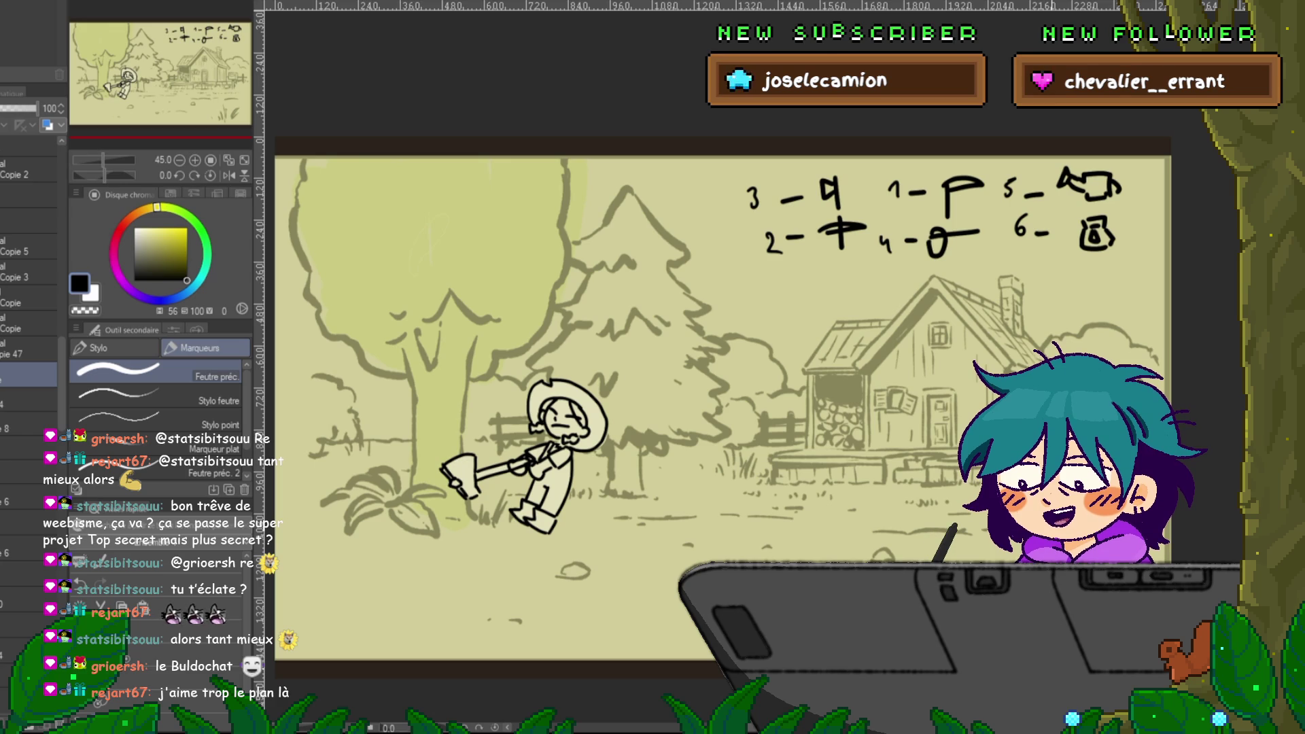
key(space)
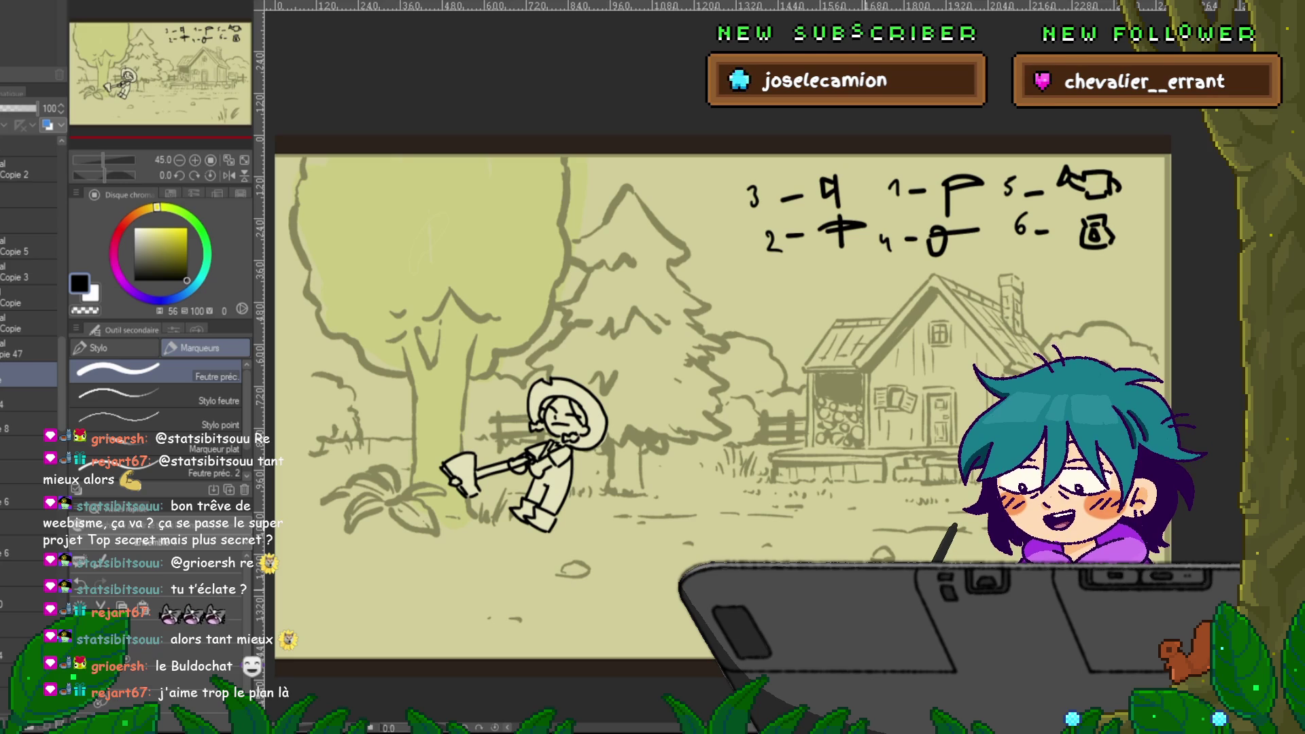
scroll(723, 408, up, 1)
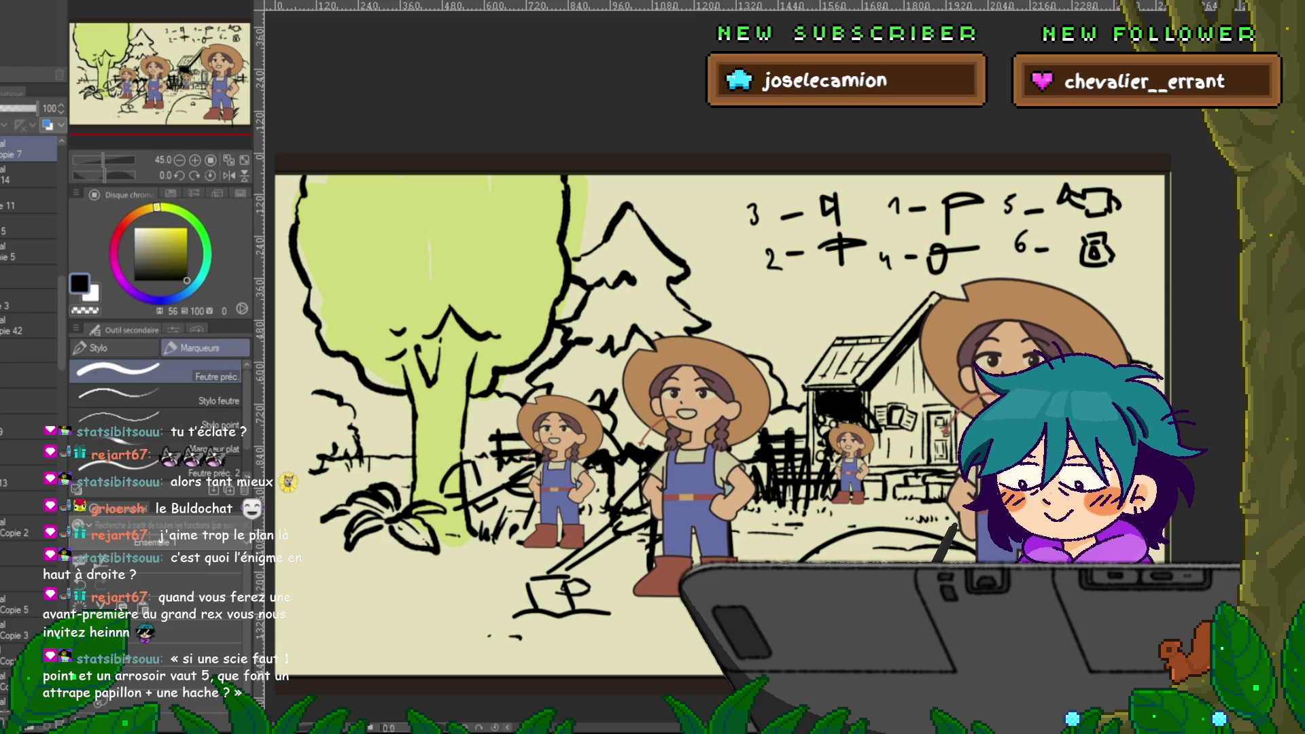
- Create a new empty raster layer for the axe with Ctrl+Shift+N
key(ctrl+shift+n)
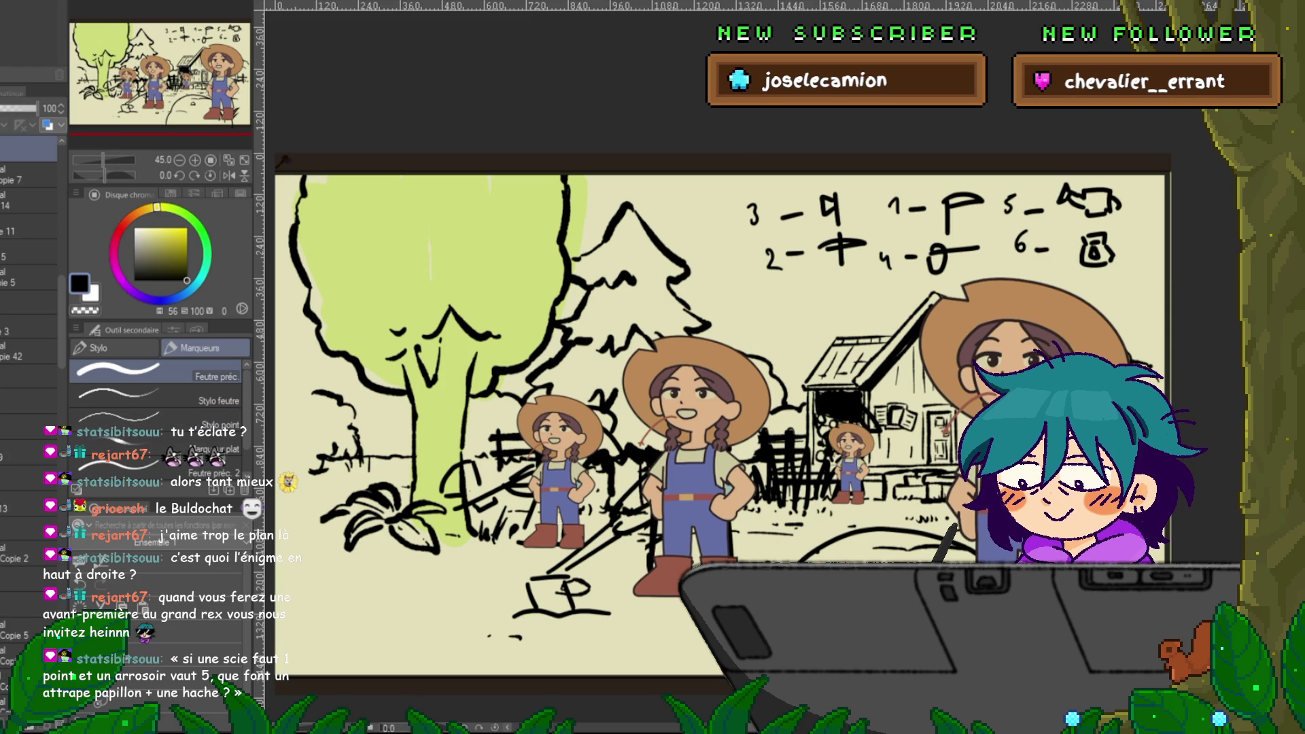
- Paste the pixel-art axe onto the new layer and move it up-left over the tree
key(ctrl+t)
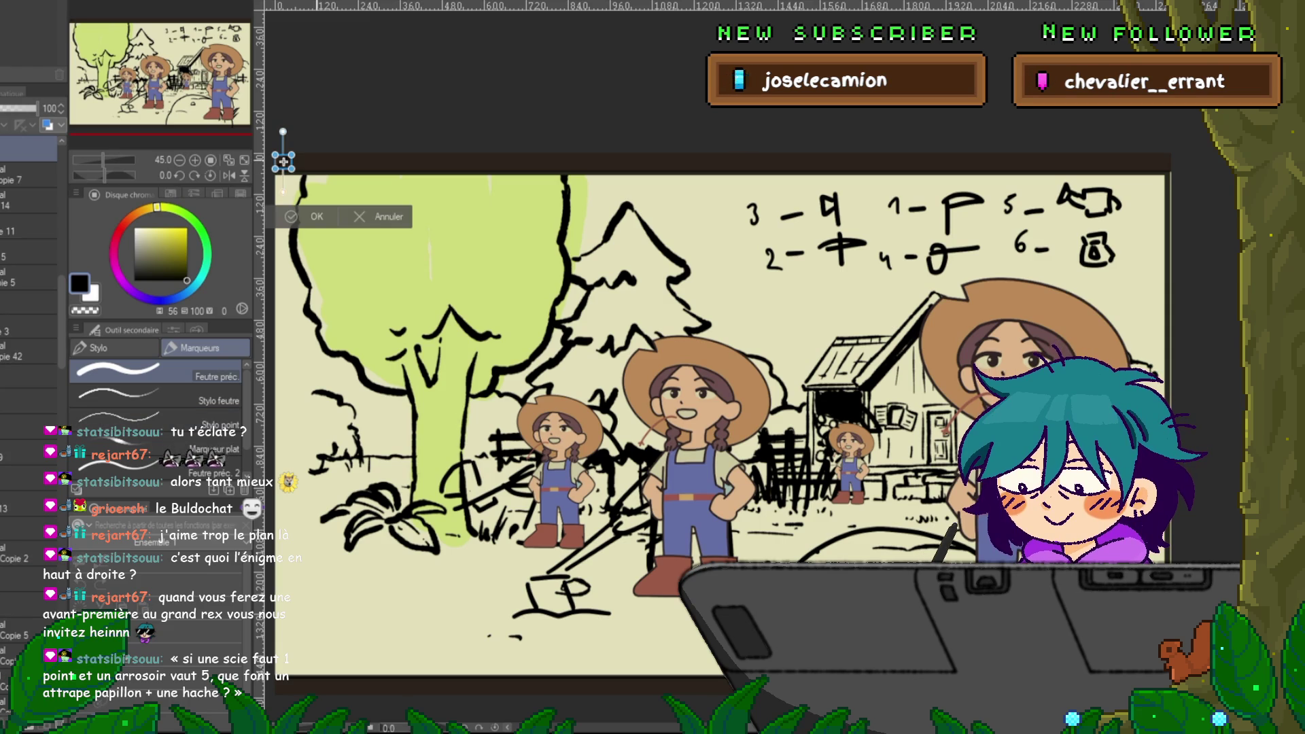
key(ctrl+v)
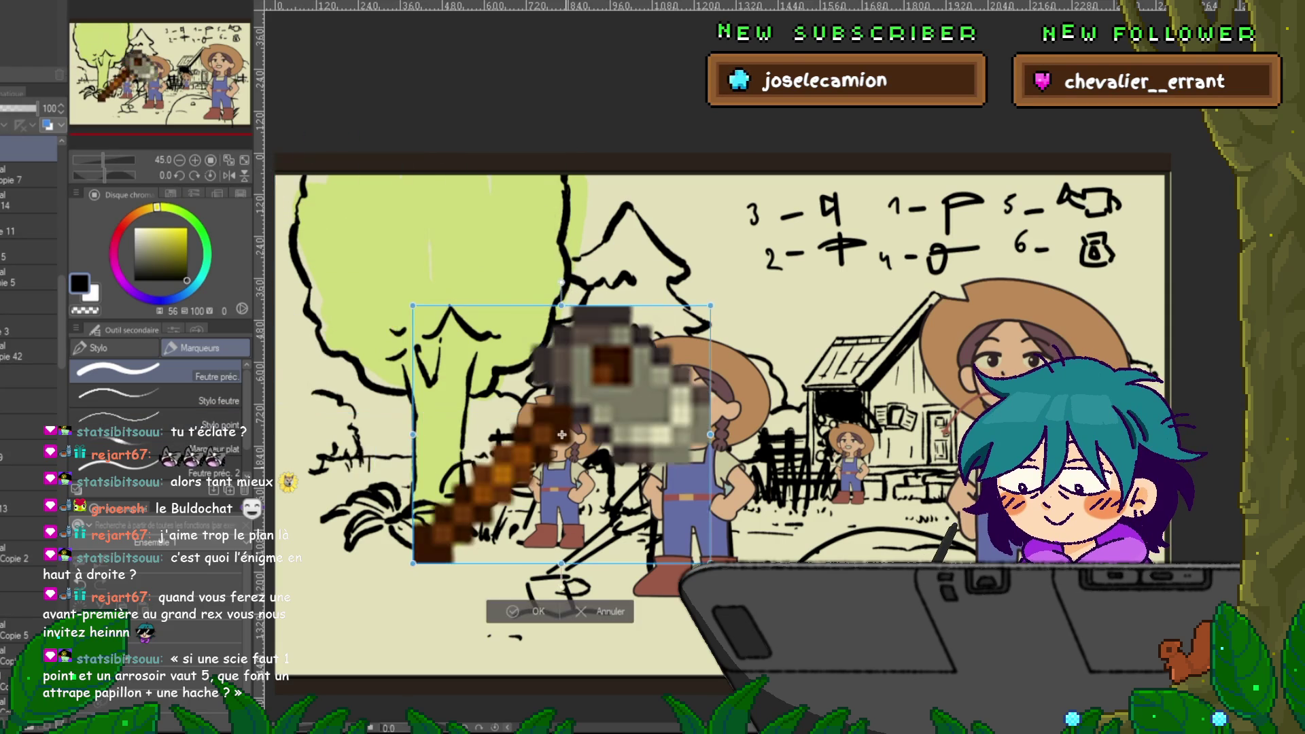
key(Return)
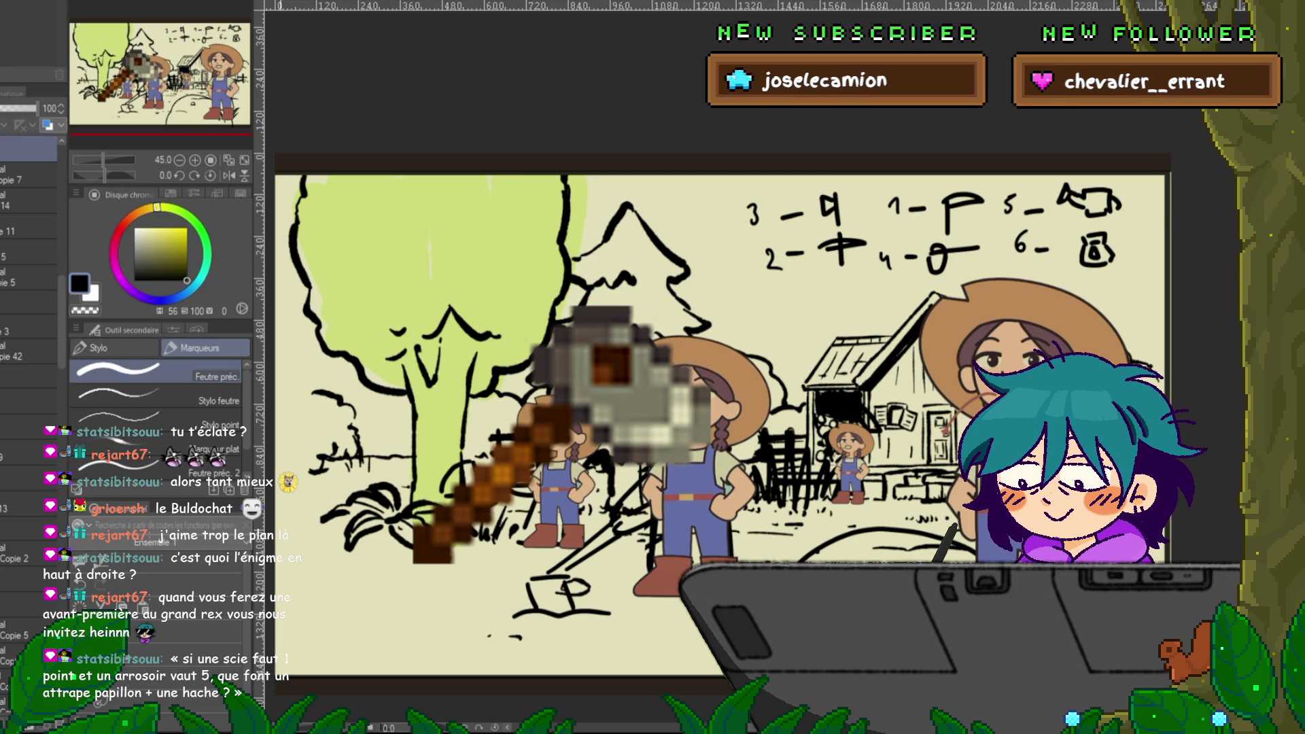
key(ctrl+t)
drag(559, 437, 420, 349)
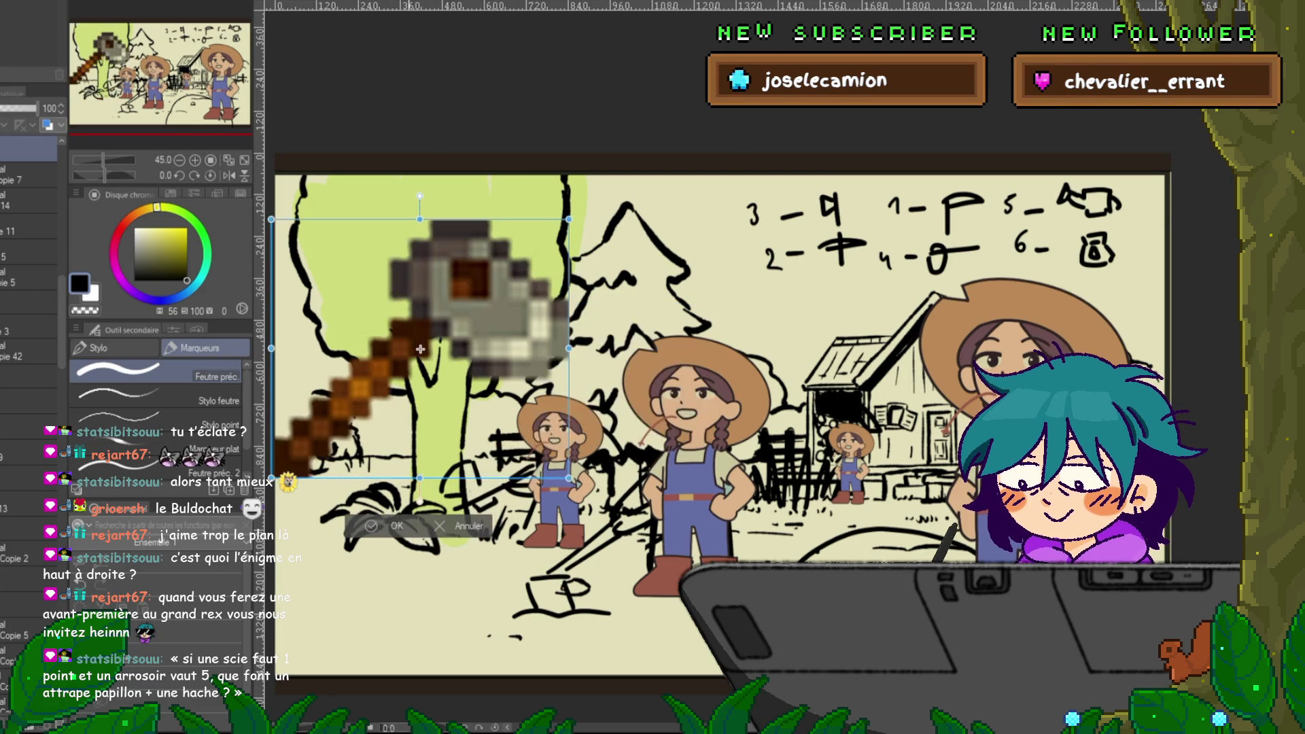
key(Return)
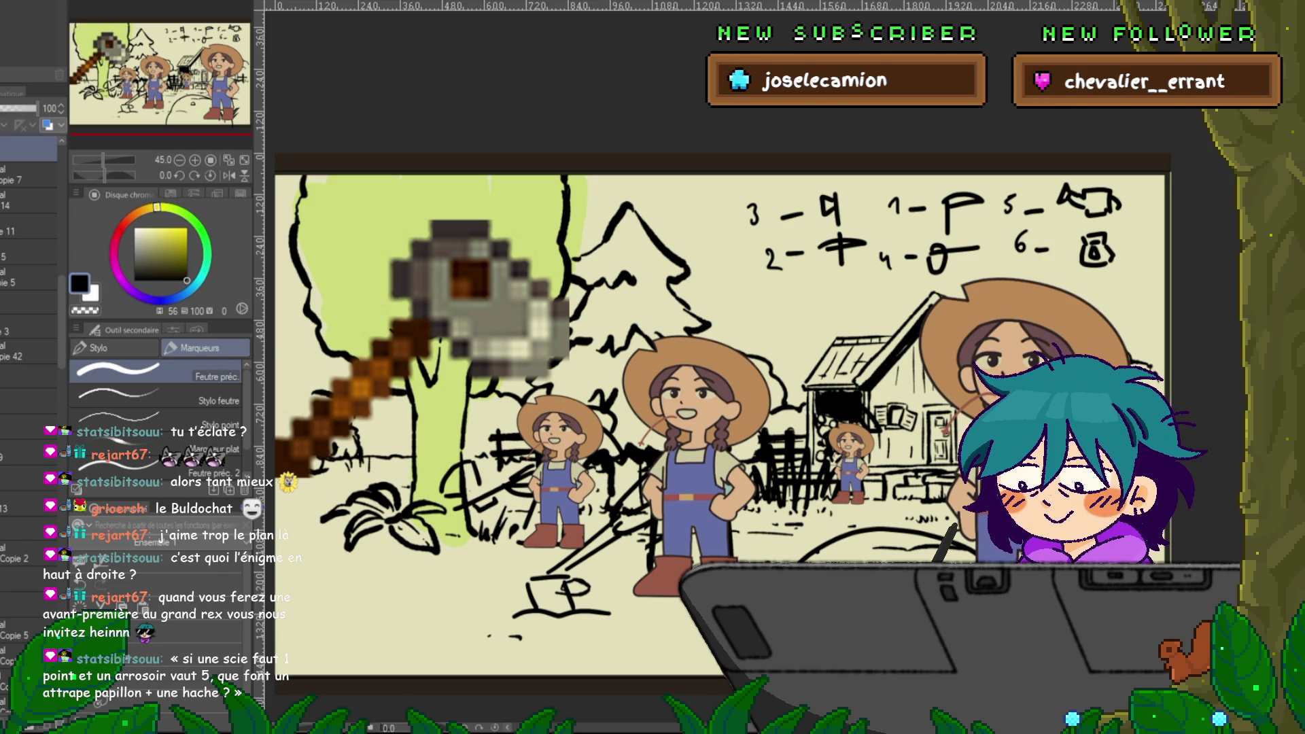
key(ctrl+t)
key(Return)
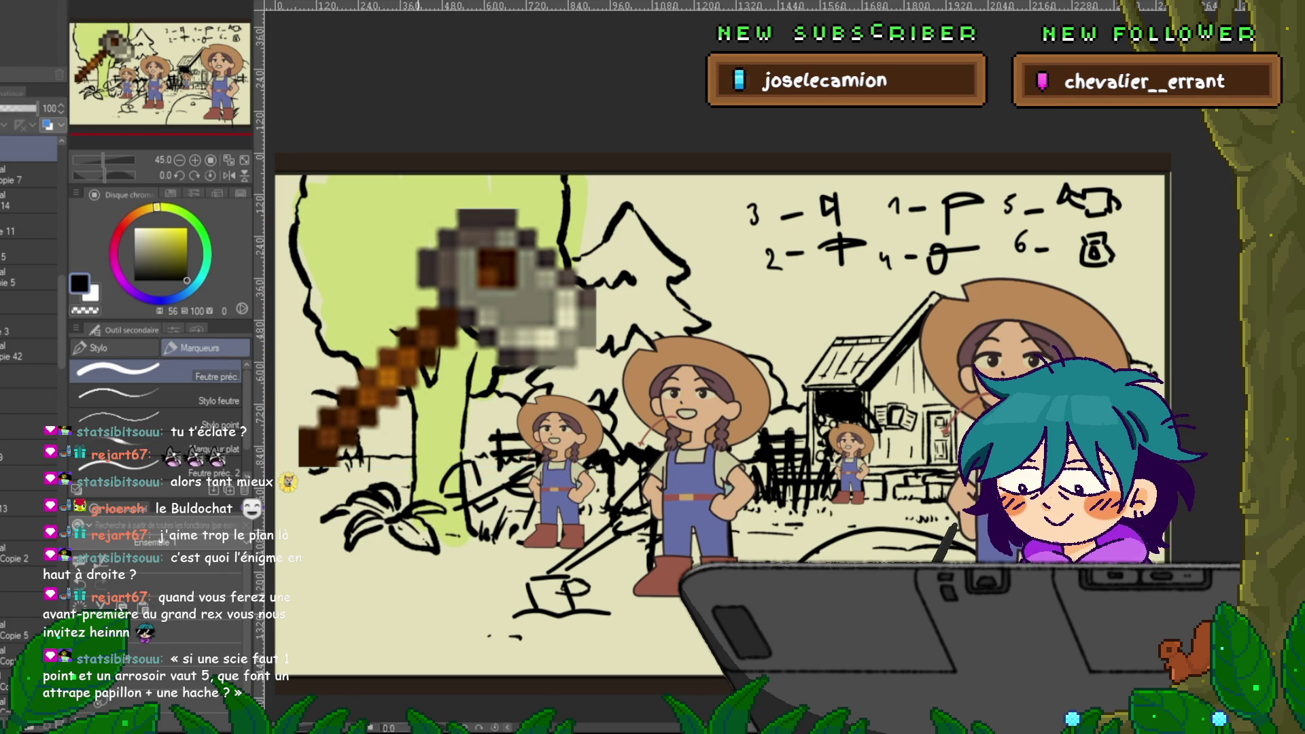
- Compare neighbouring frames, then flip the axe horizontally and confirm the transform
key(ctrl+Tab)
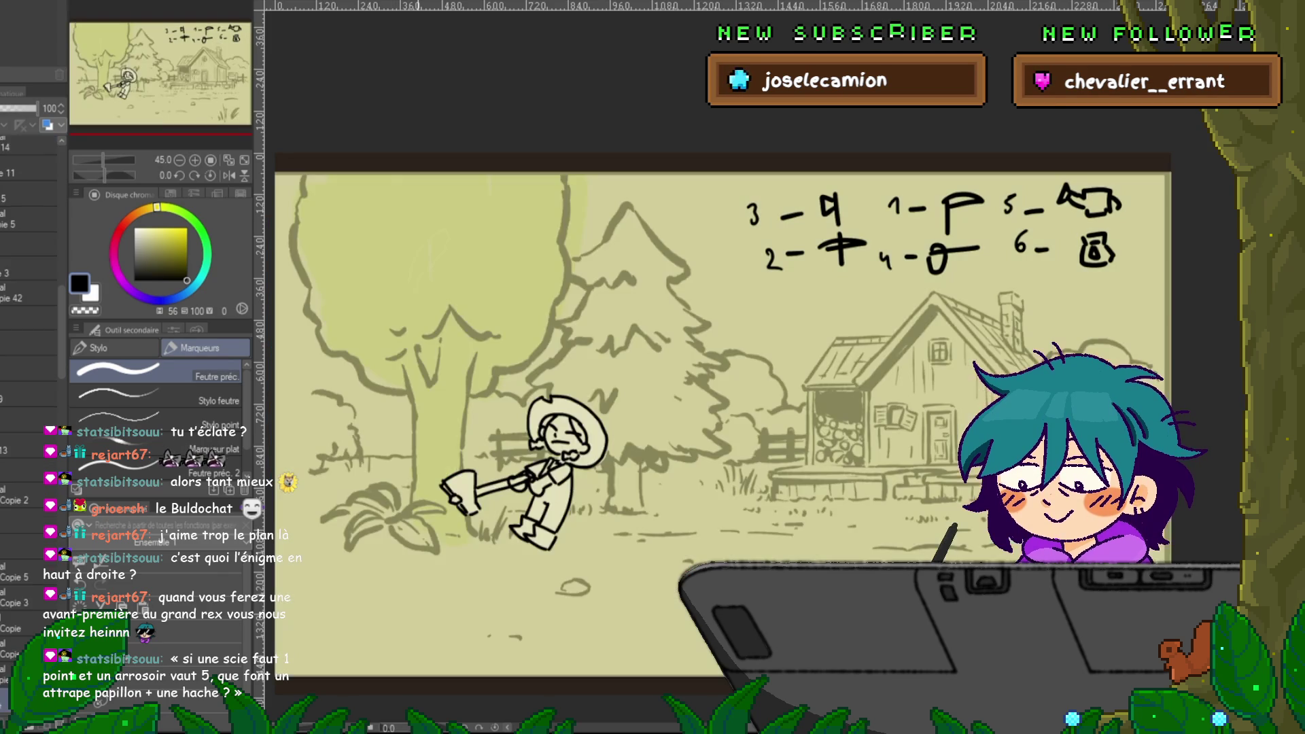
key(ctrl+Tab)
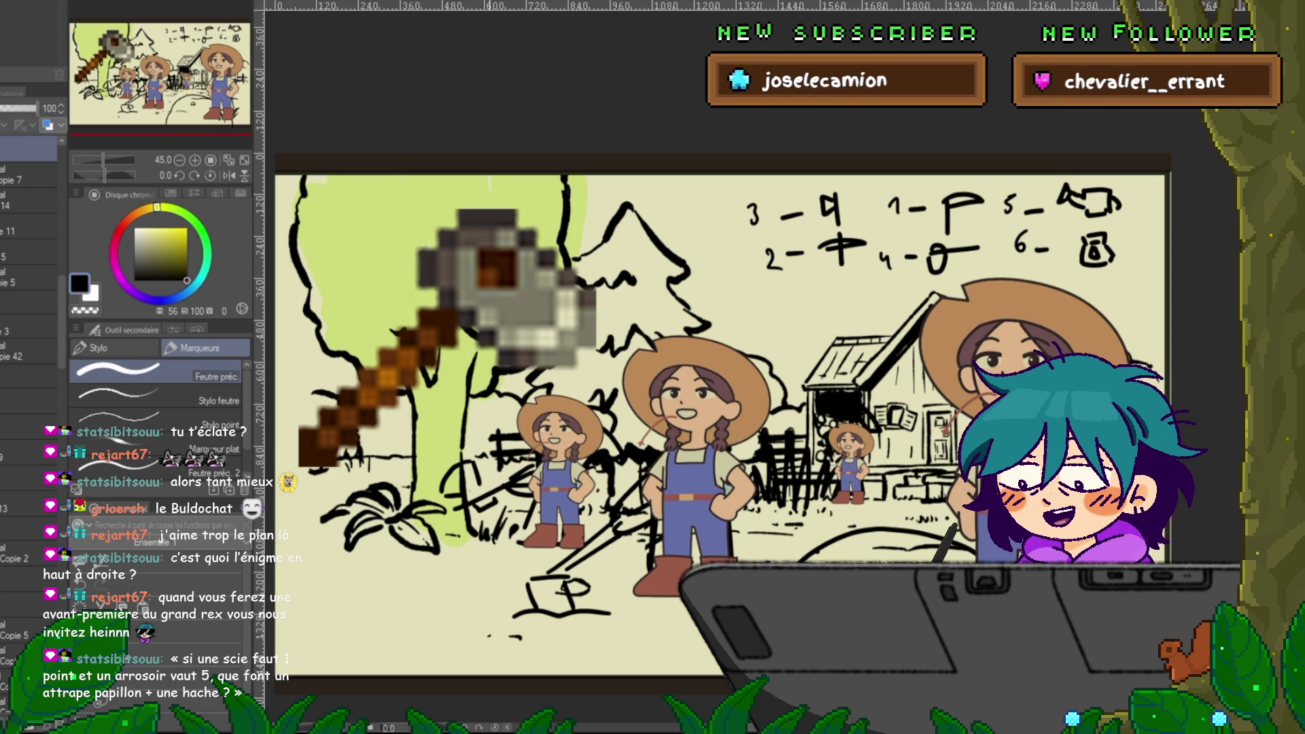
key(ctrl+z)
key(ctrl+y)
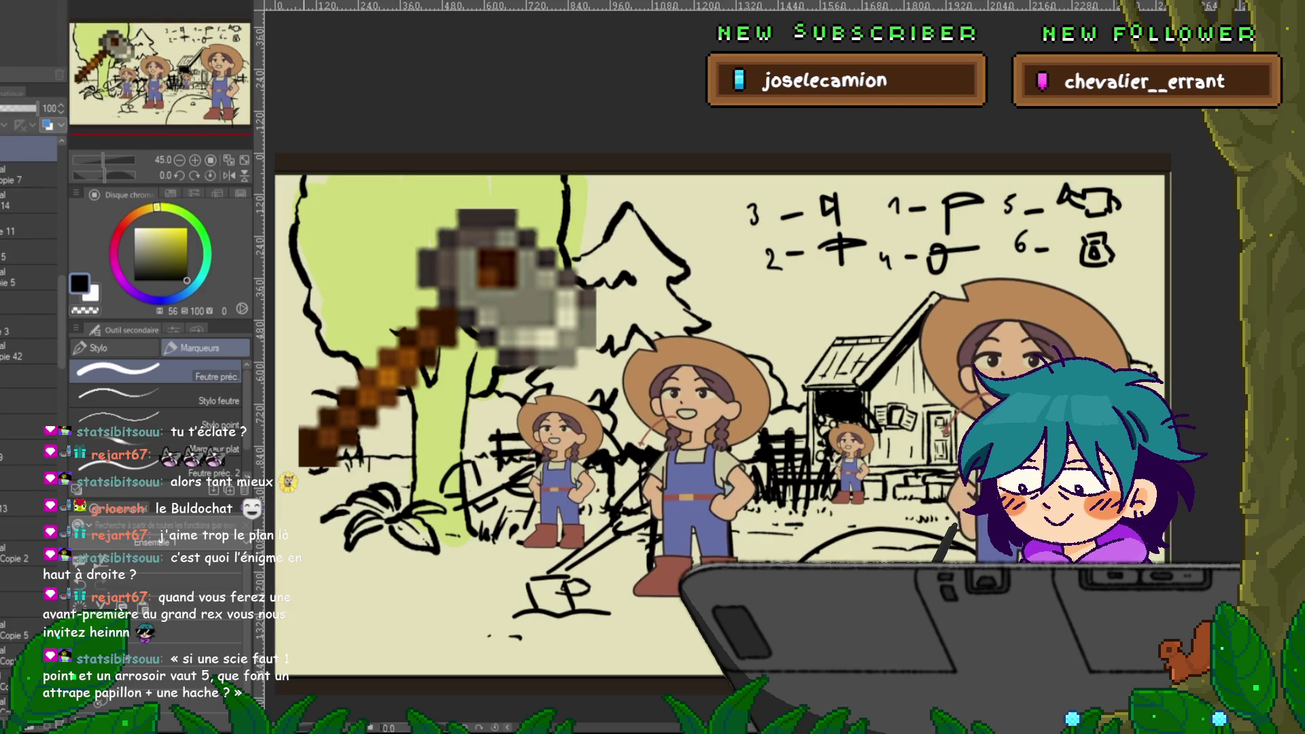
key(ctrl+t)
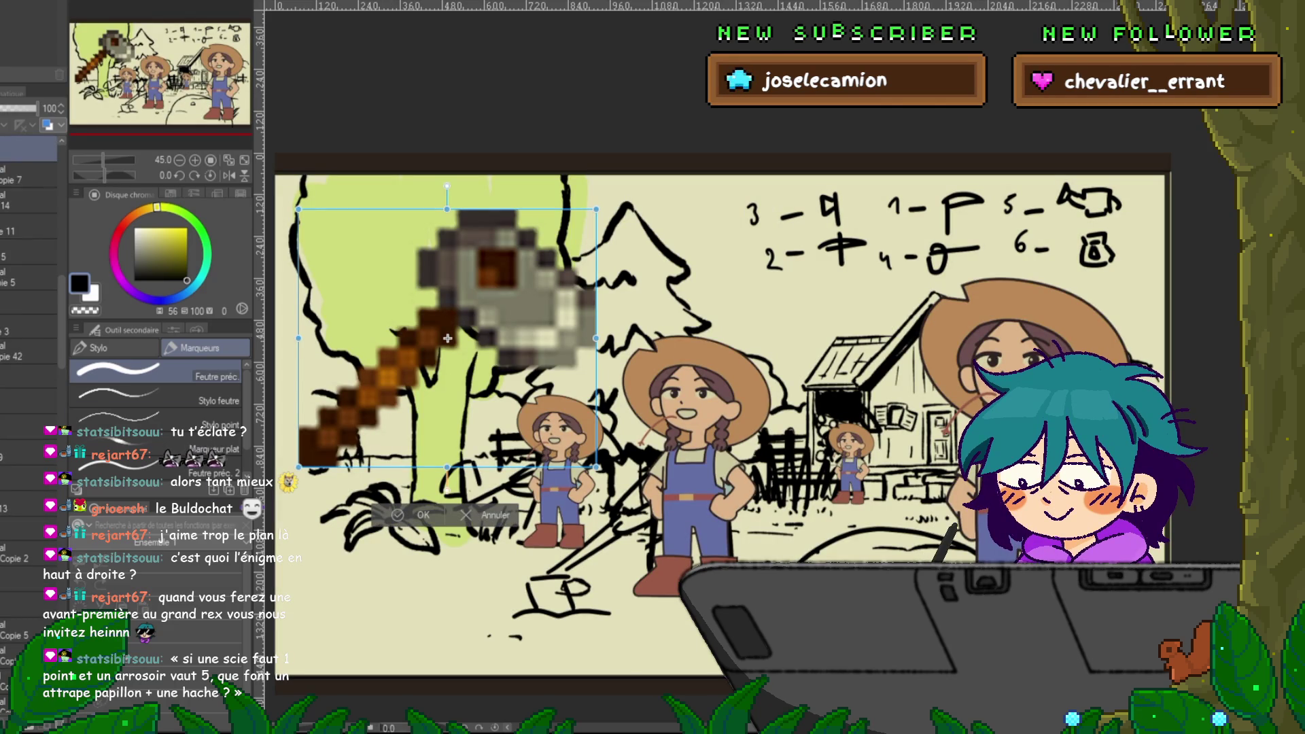
key(h)
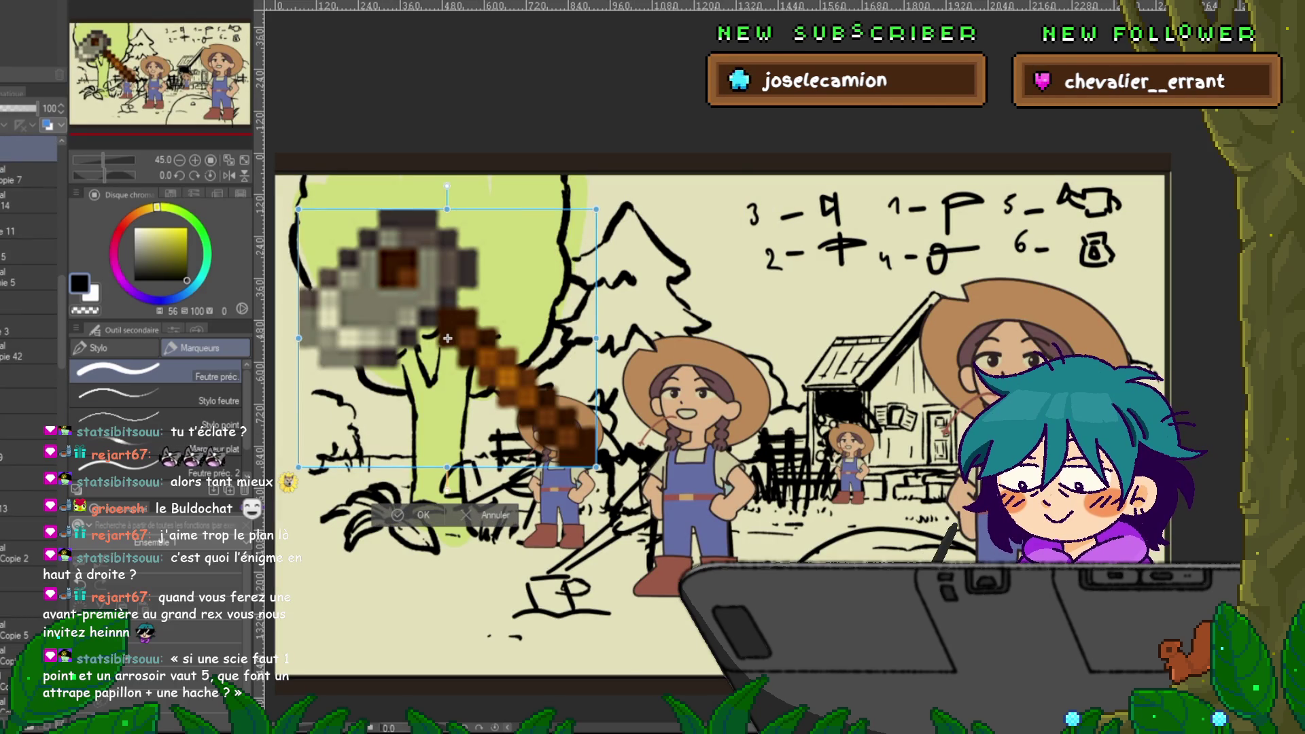
key(Return)
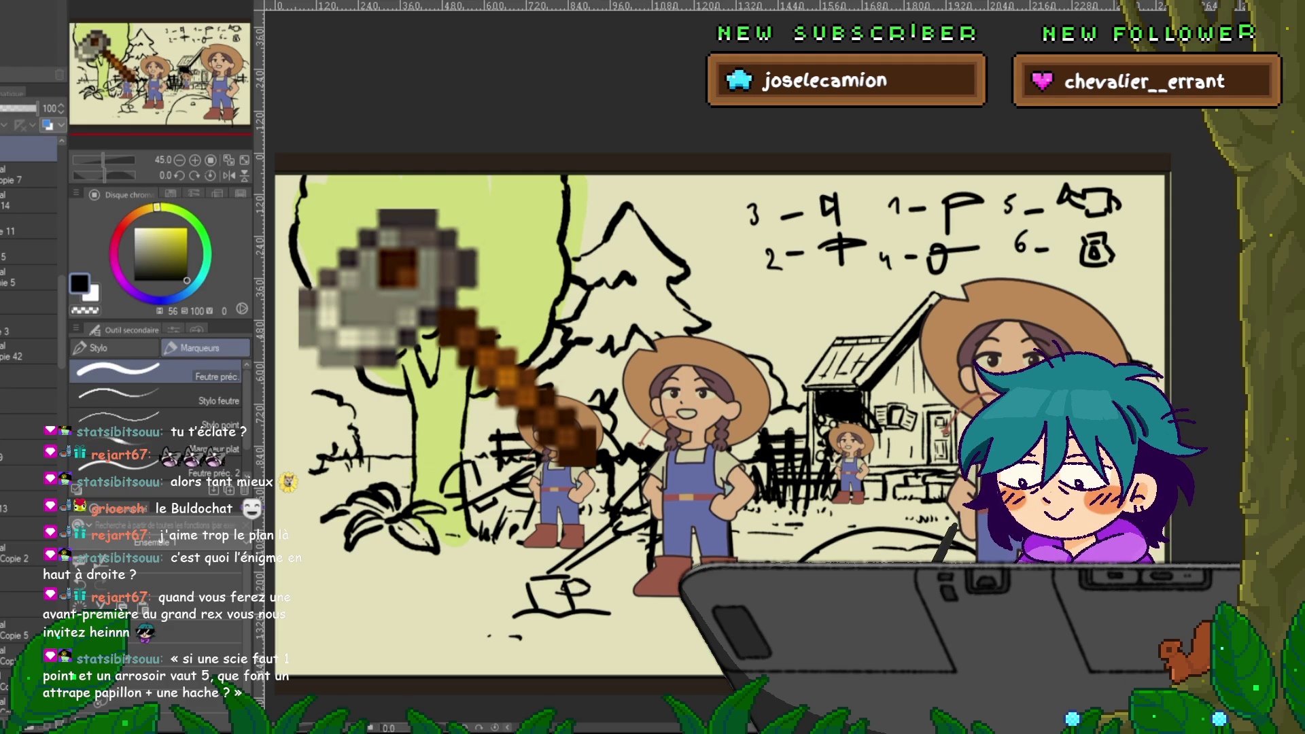
key(ctrl+Tab)
key(ctrl+Tab)
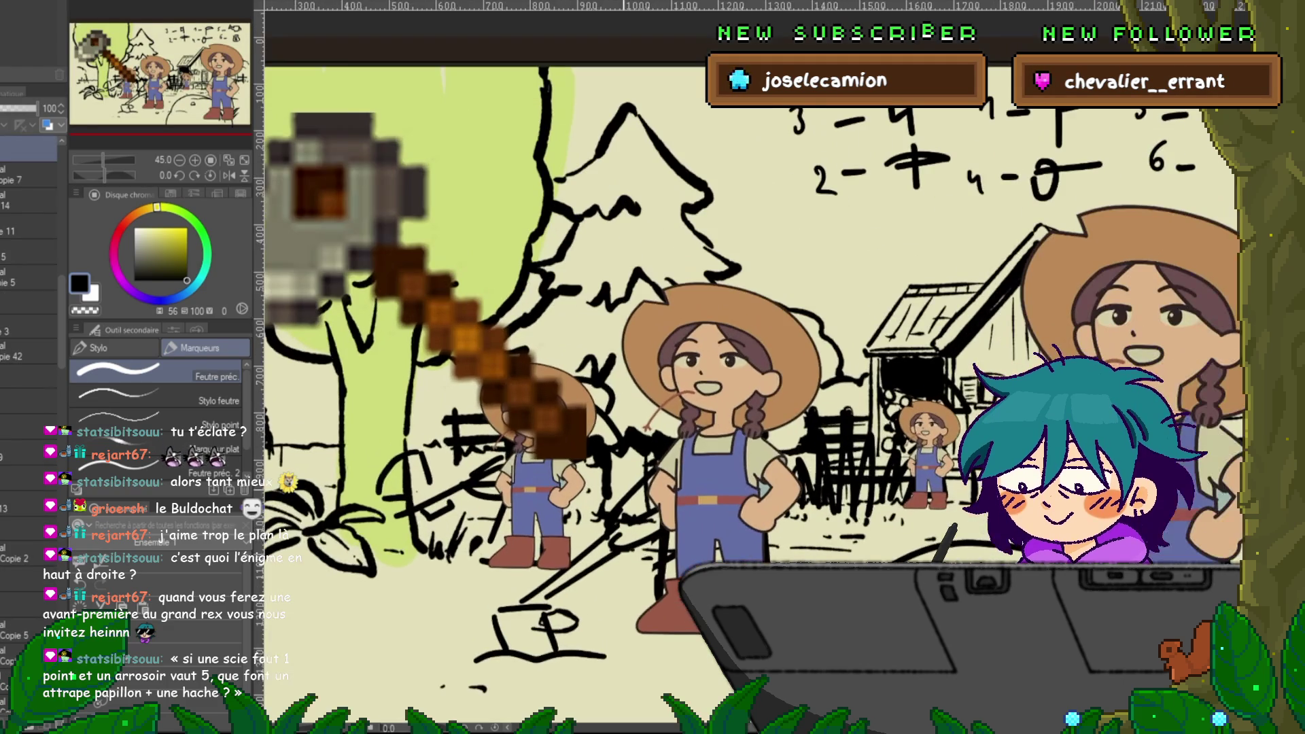
- Reveal the hidden axe and farmer girl art layers, briefly hiding them to compare
scroll(31, 305, up, 5)
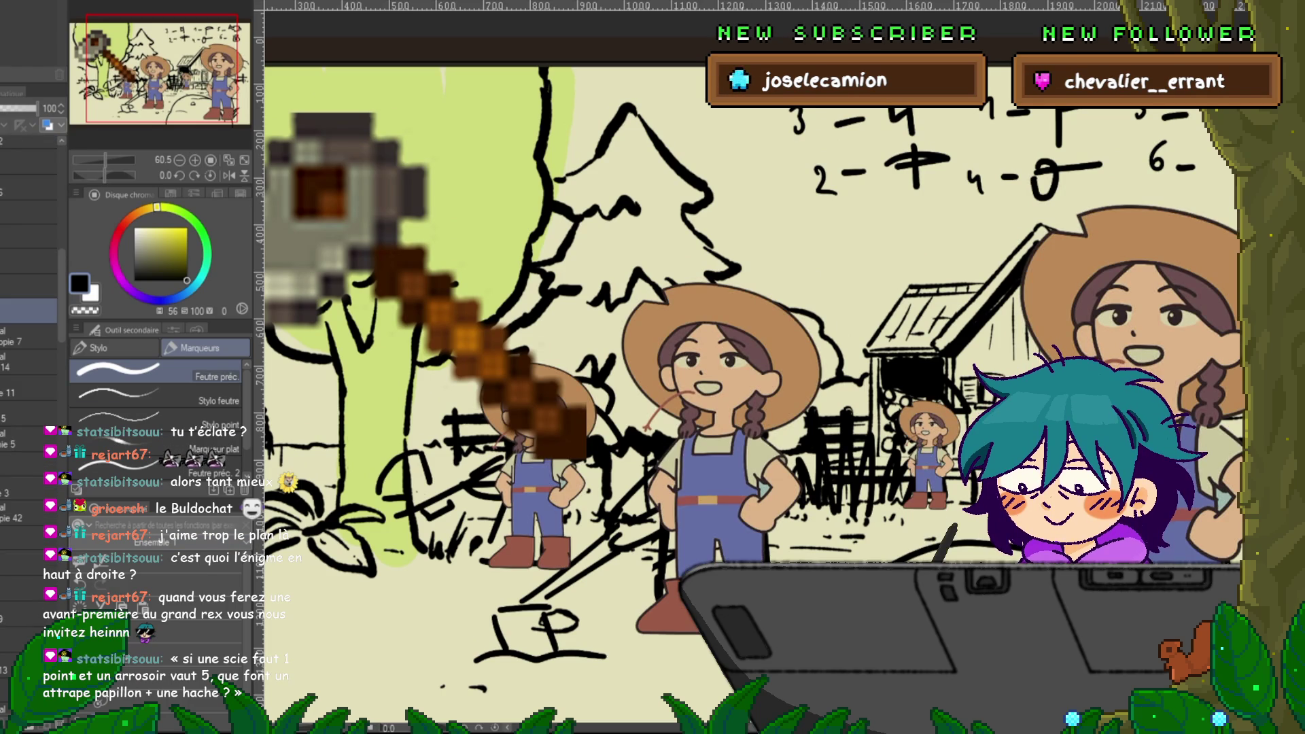
scroll(30, 340, down, 7)
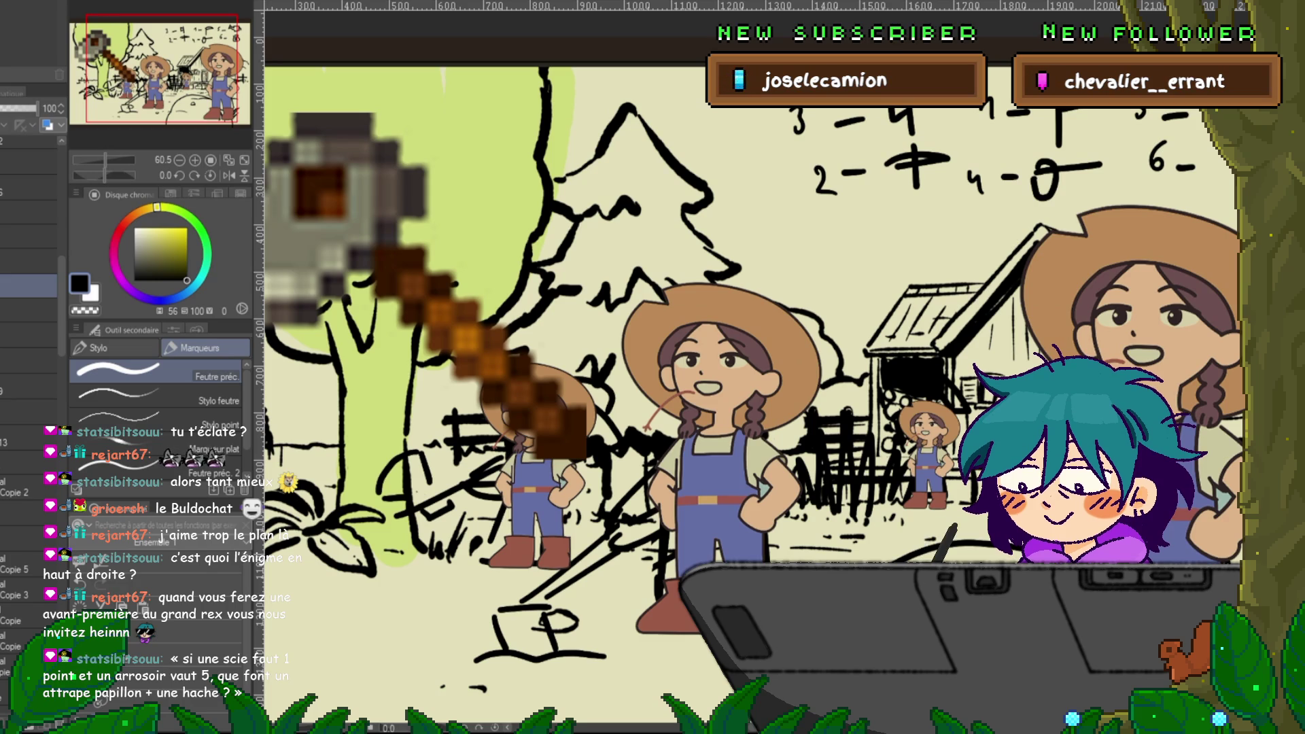
scroll(31, 340, up, 2)
scroll(31, 340, up, 4)
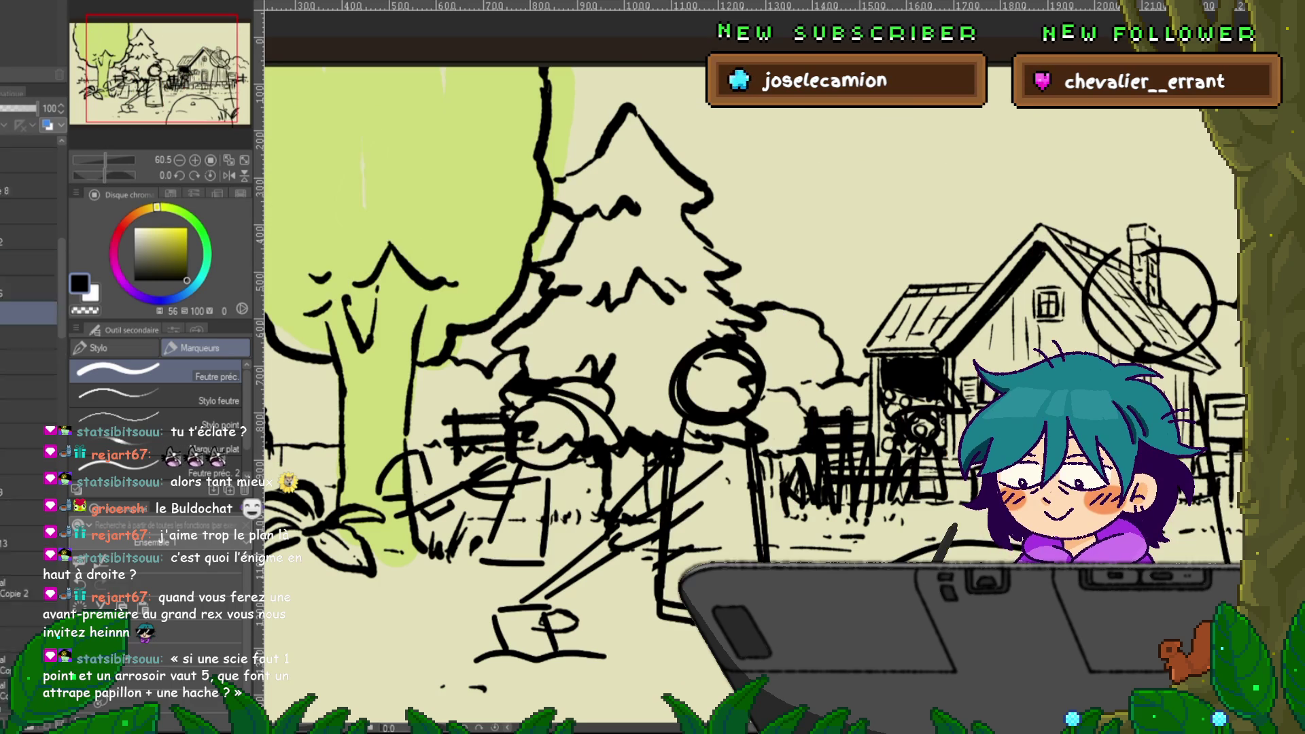
shift+click(28, 371)
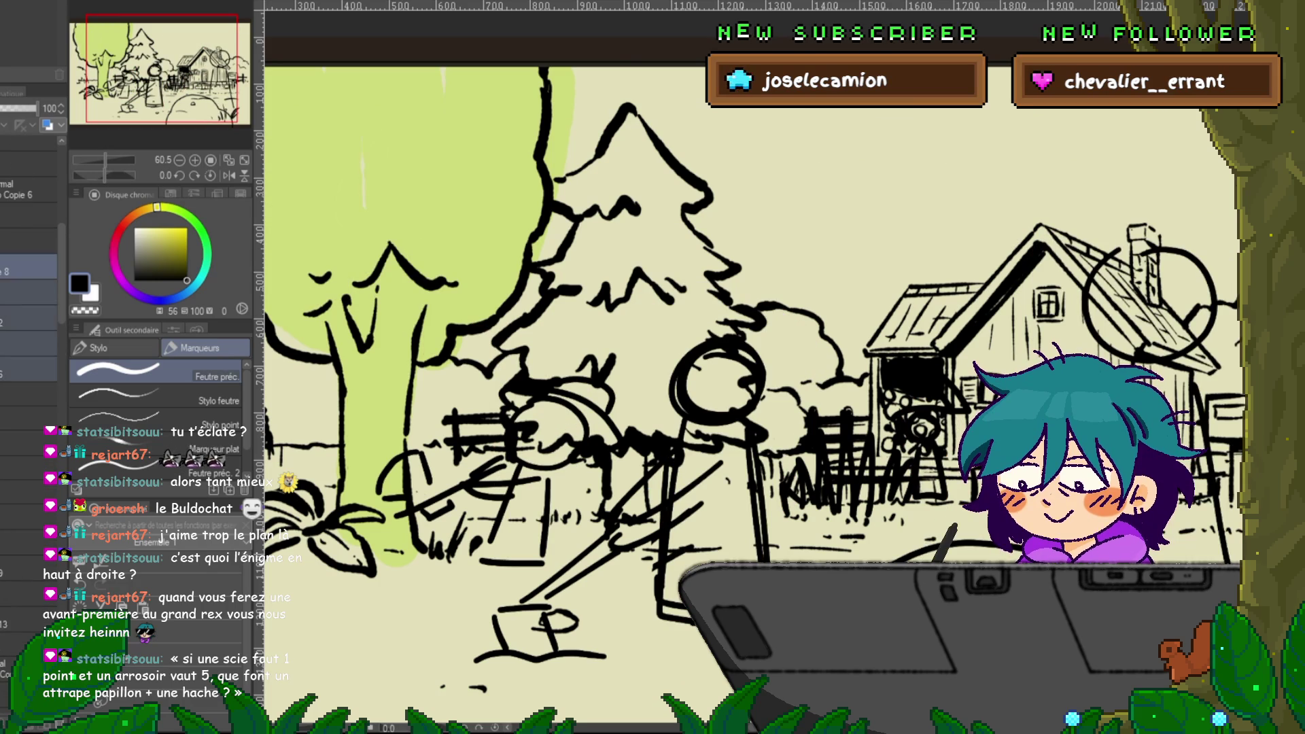
click(27, 465)
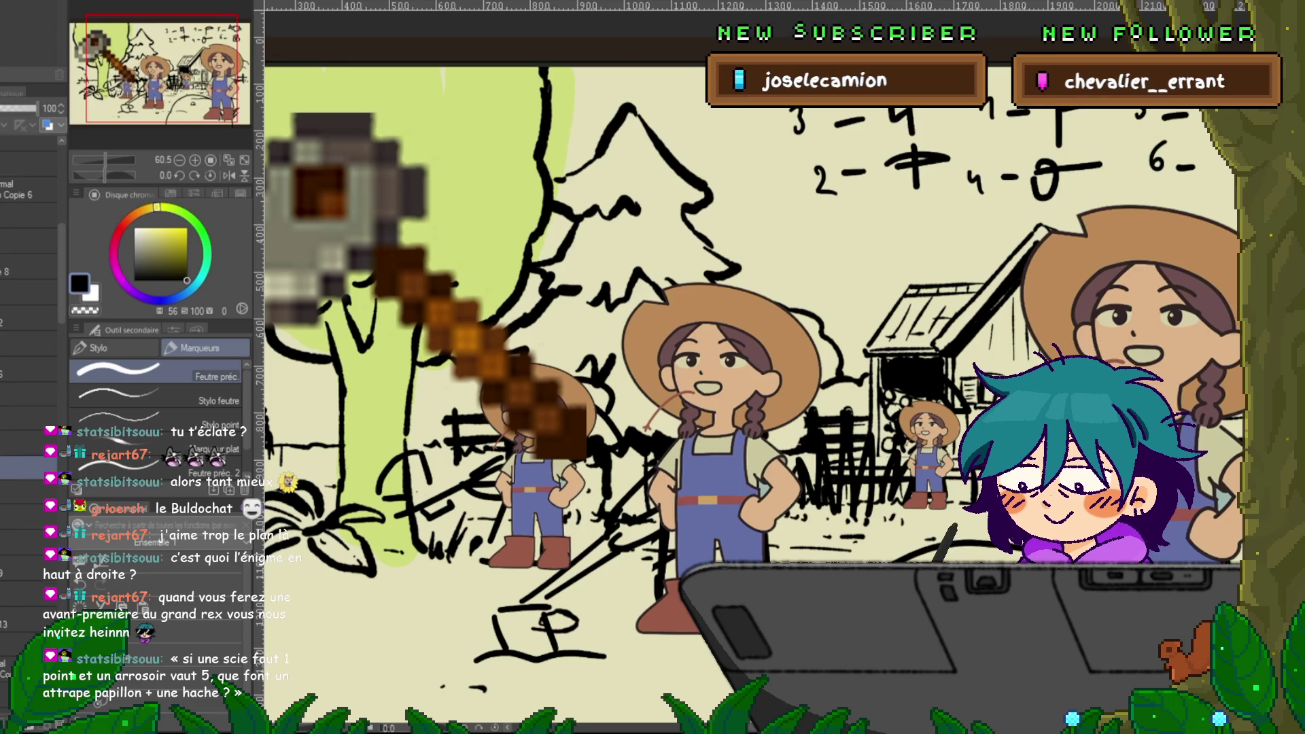
scroll(29, 340, down, 5)
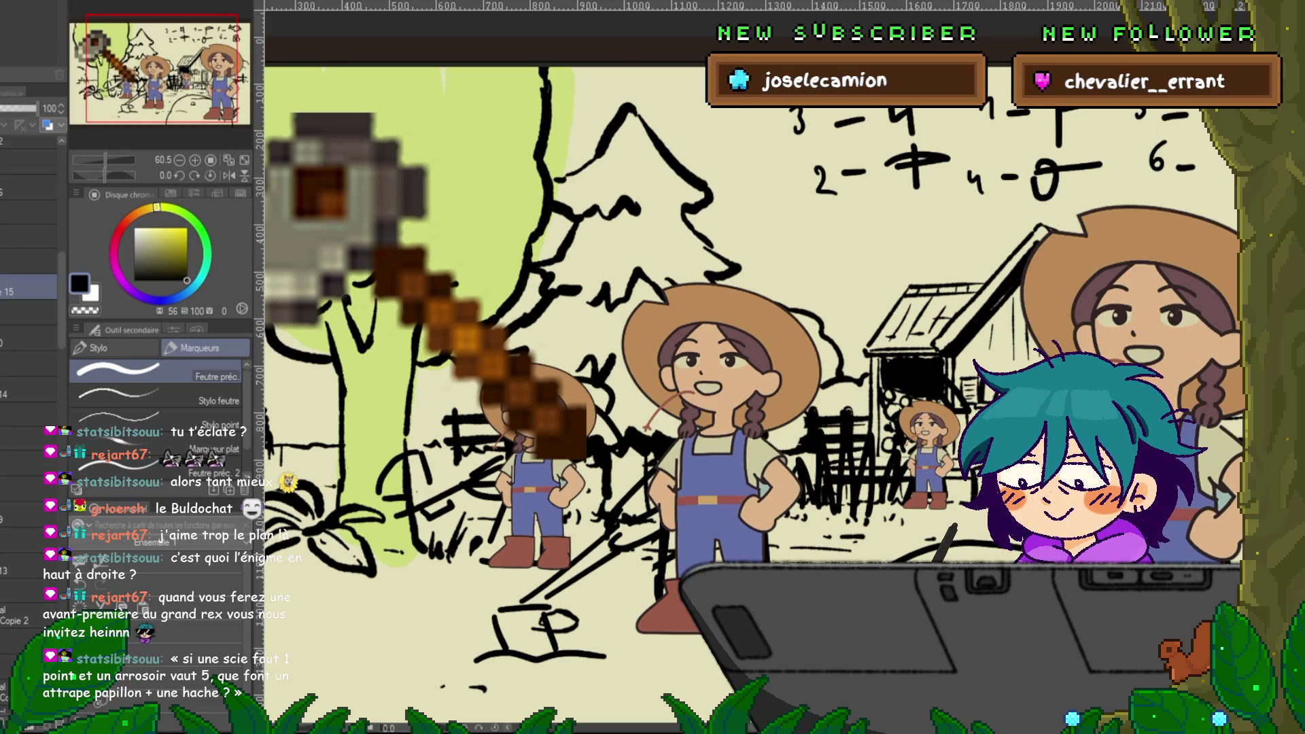
click(28, 414)
click(27, 414)
click(27, 414)
- Expand the folder, check the sketch under the coloured girls, and remove leftover sketch strokes
click(14, 414)
scroll(29, 340, down, 3)
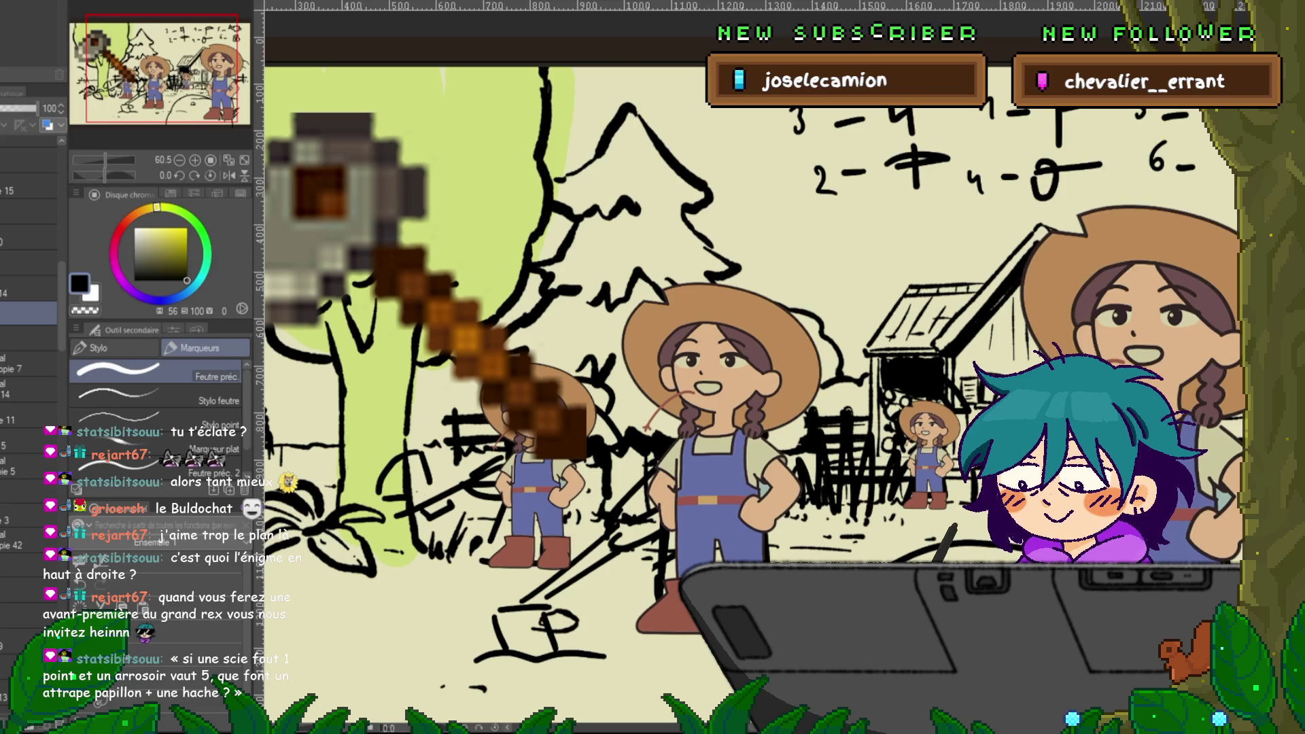
click(27, 313)
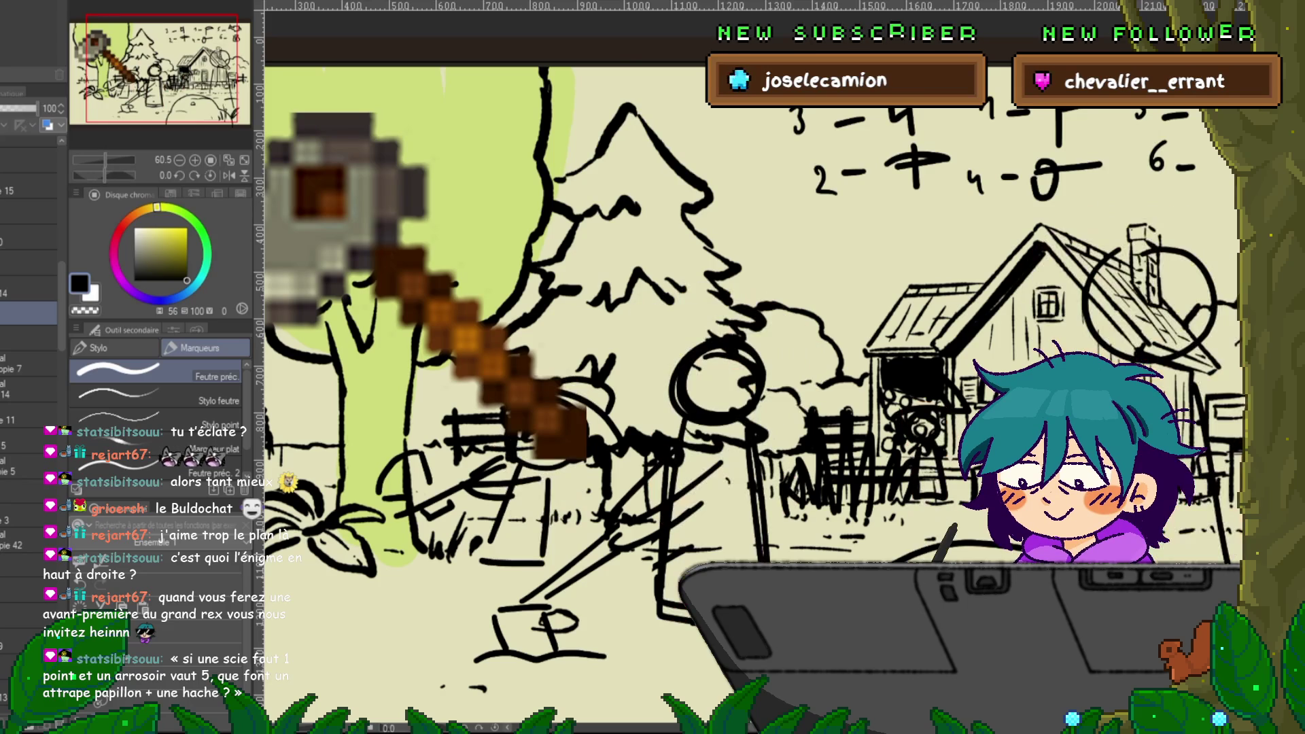
click(28, 313)
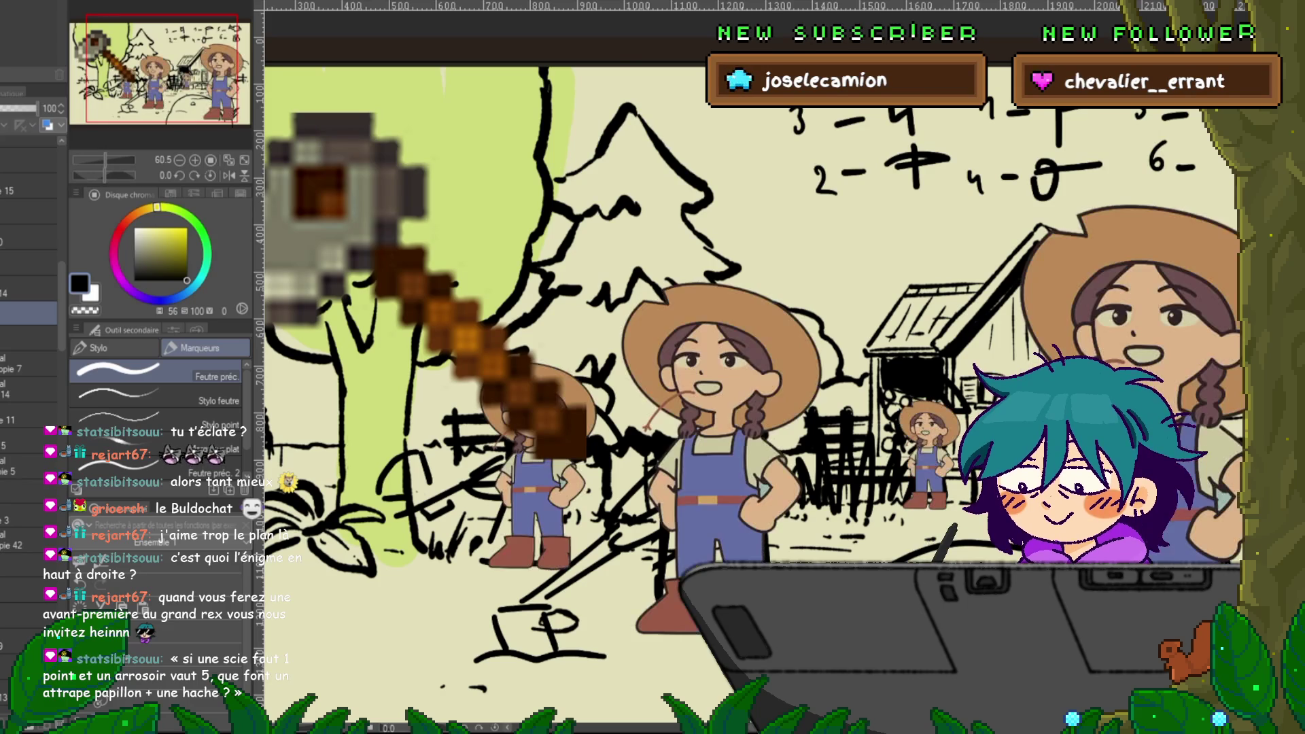
key(ctrl+z)
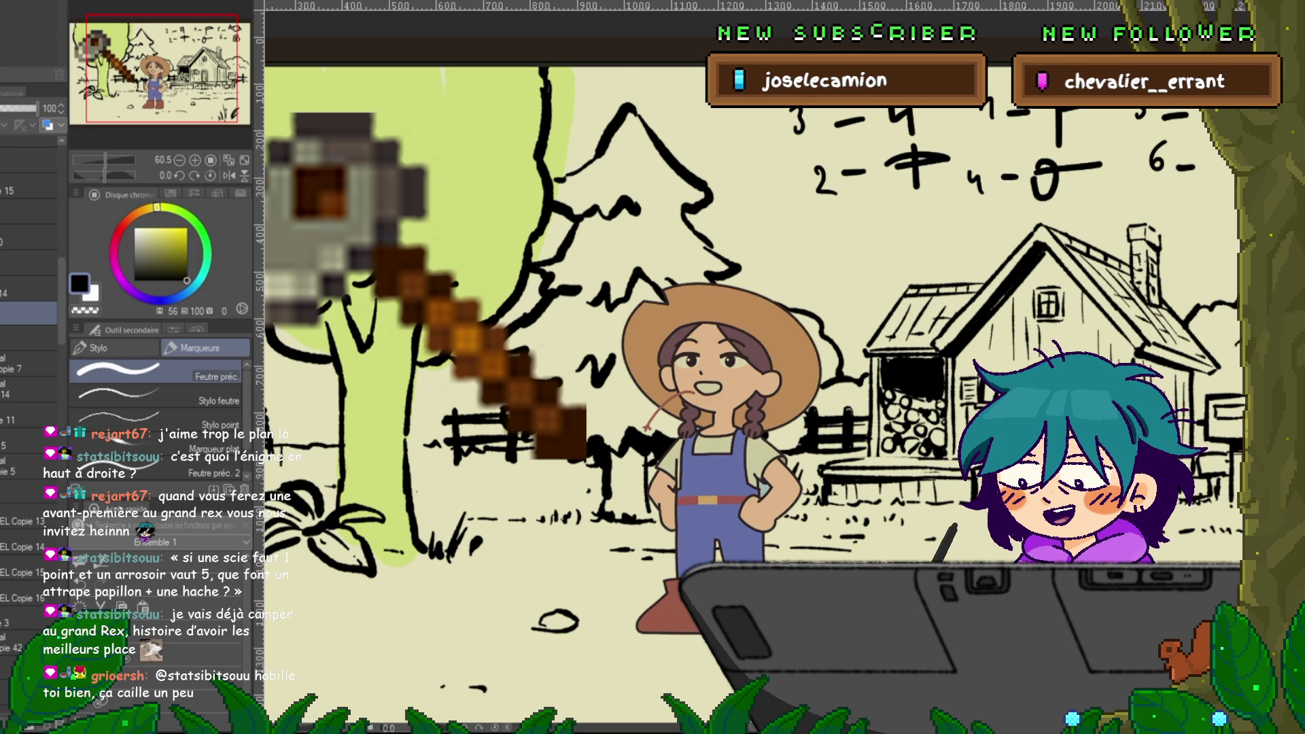
key(ctrl+minus)
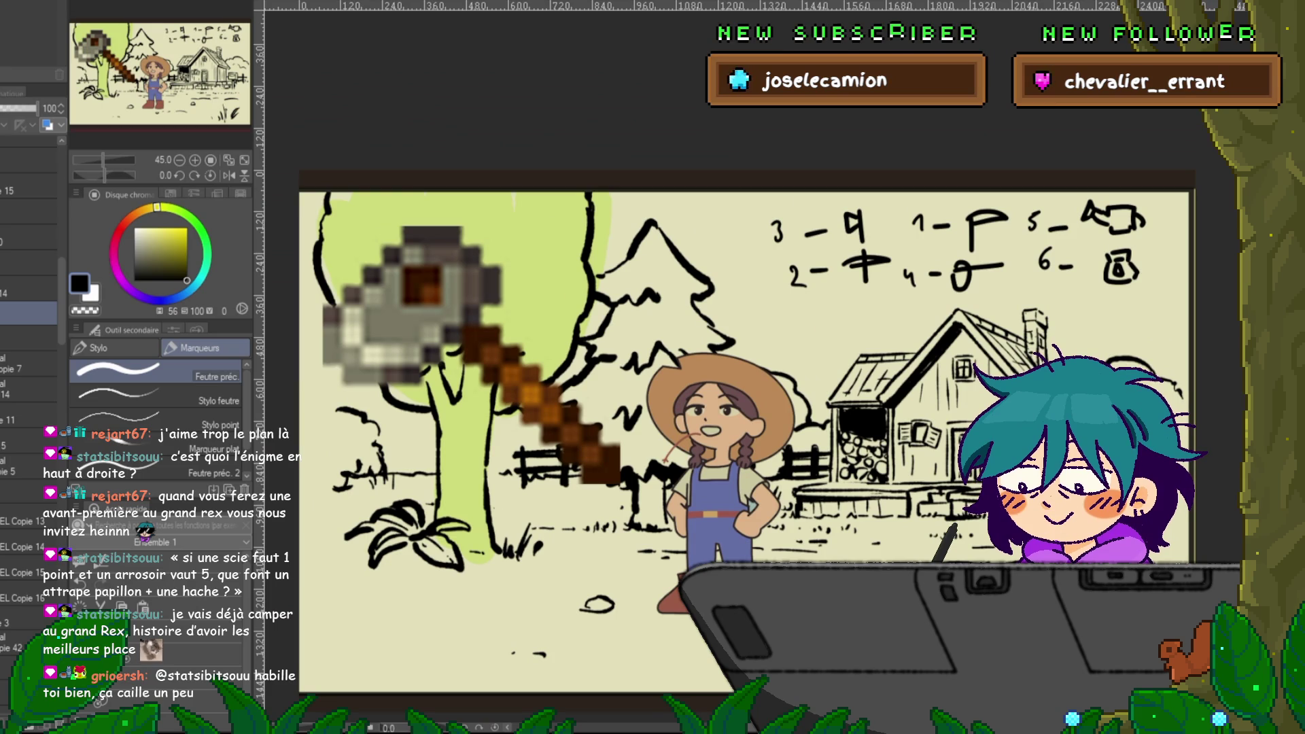
- Shrink the pixel axe down onto the tree trunk
click(29, 363)
click(29, 338)
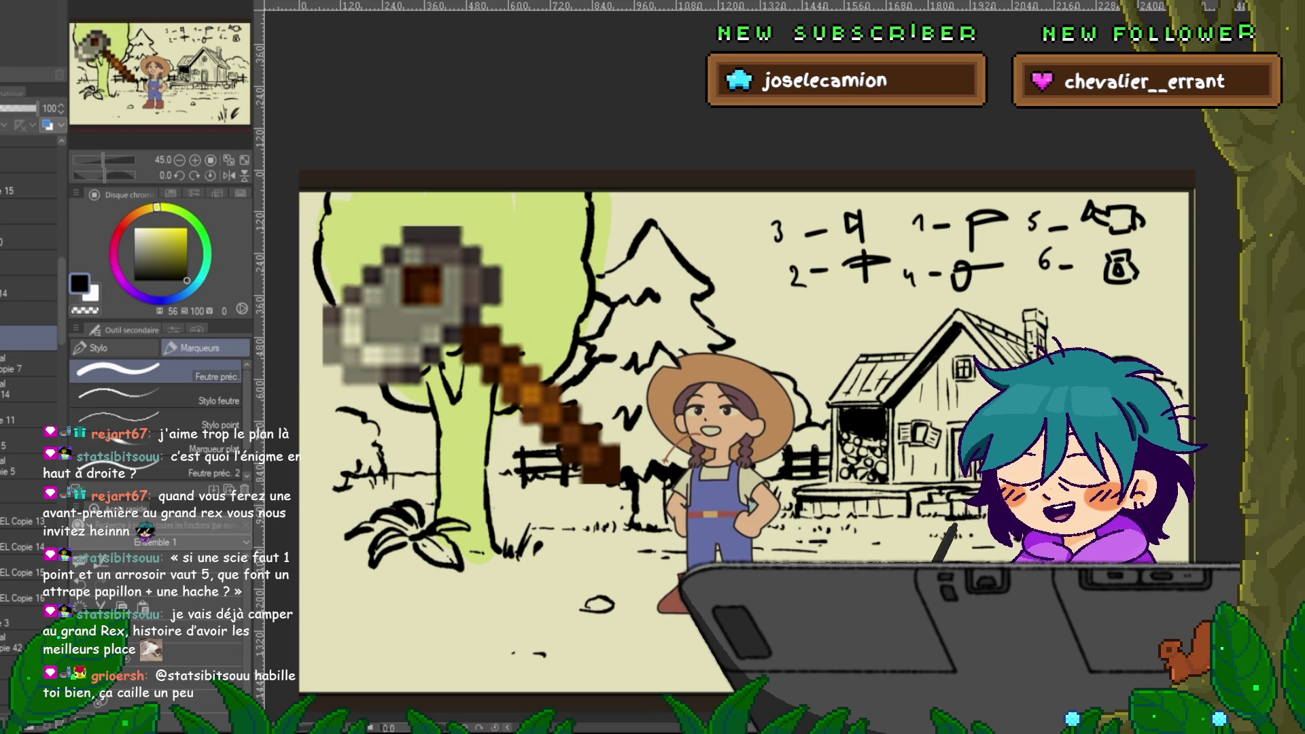
key(ctrl+t)
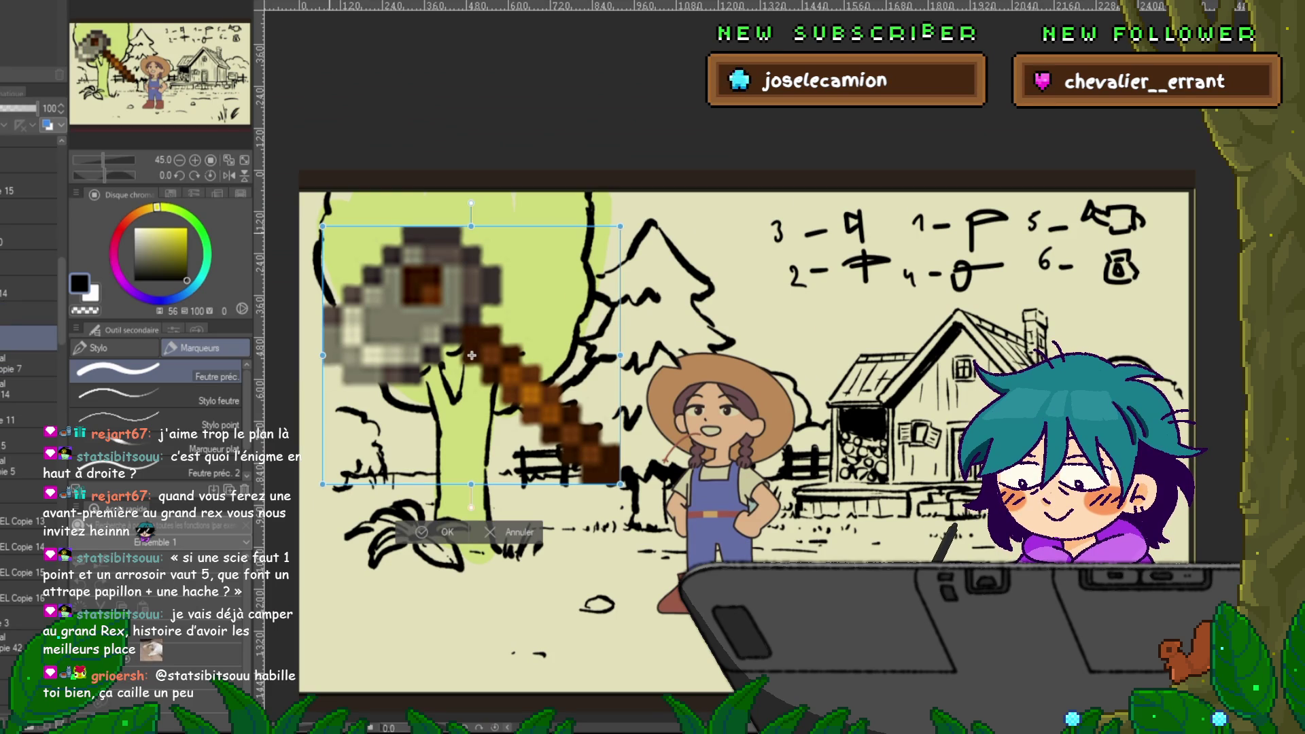
drag(323, 225, 428, 317)
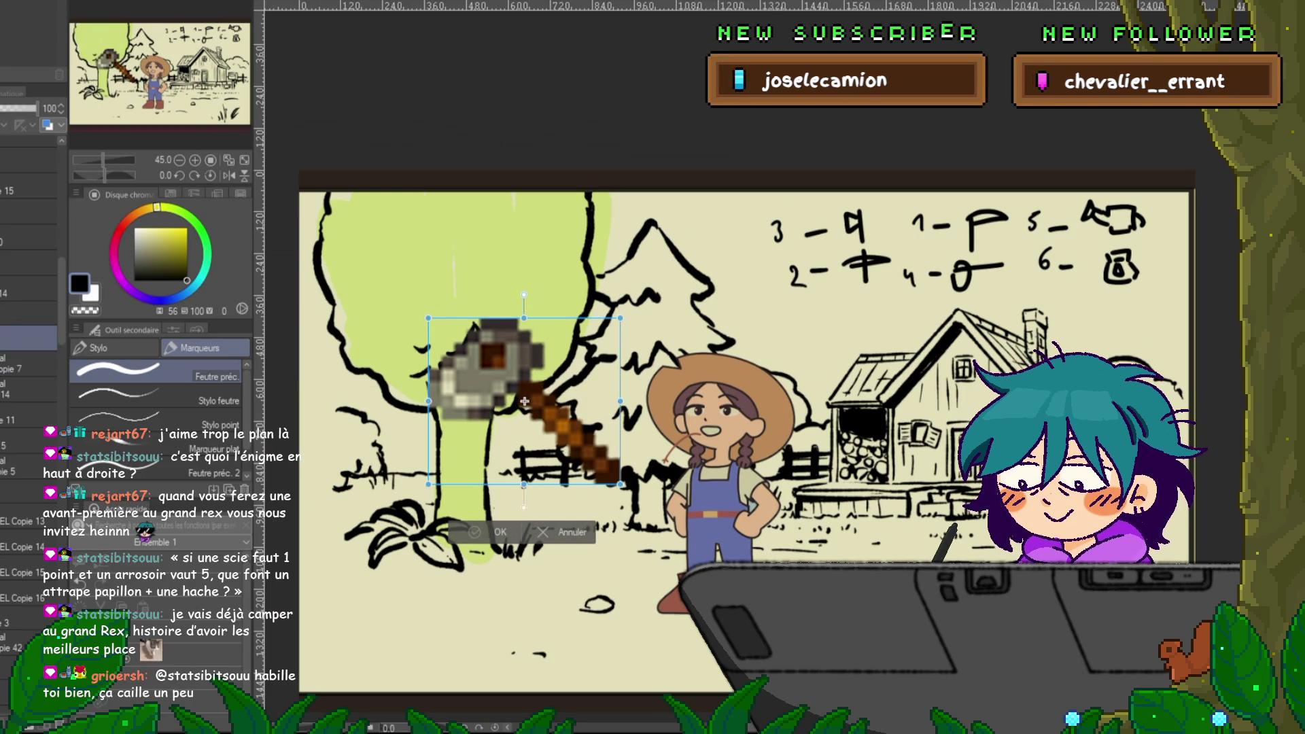
key(Return)
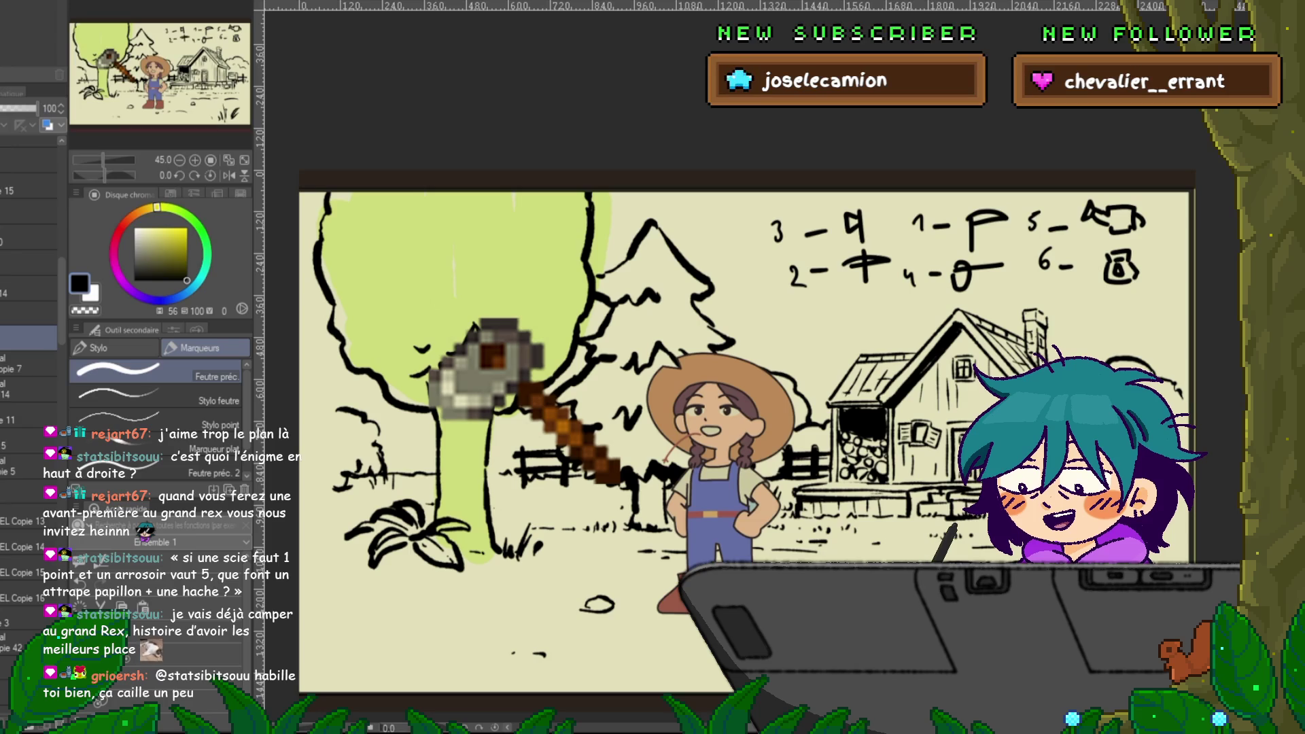
- Place an axe copy rotated down toward the ground and compare it with the neighbouring frame
key(ctrl+t)
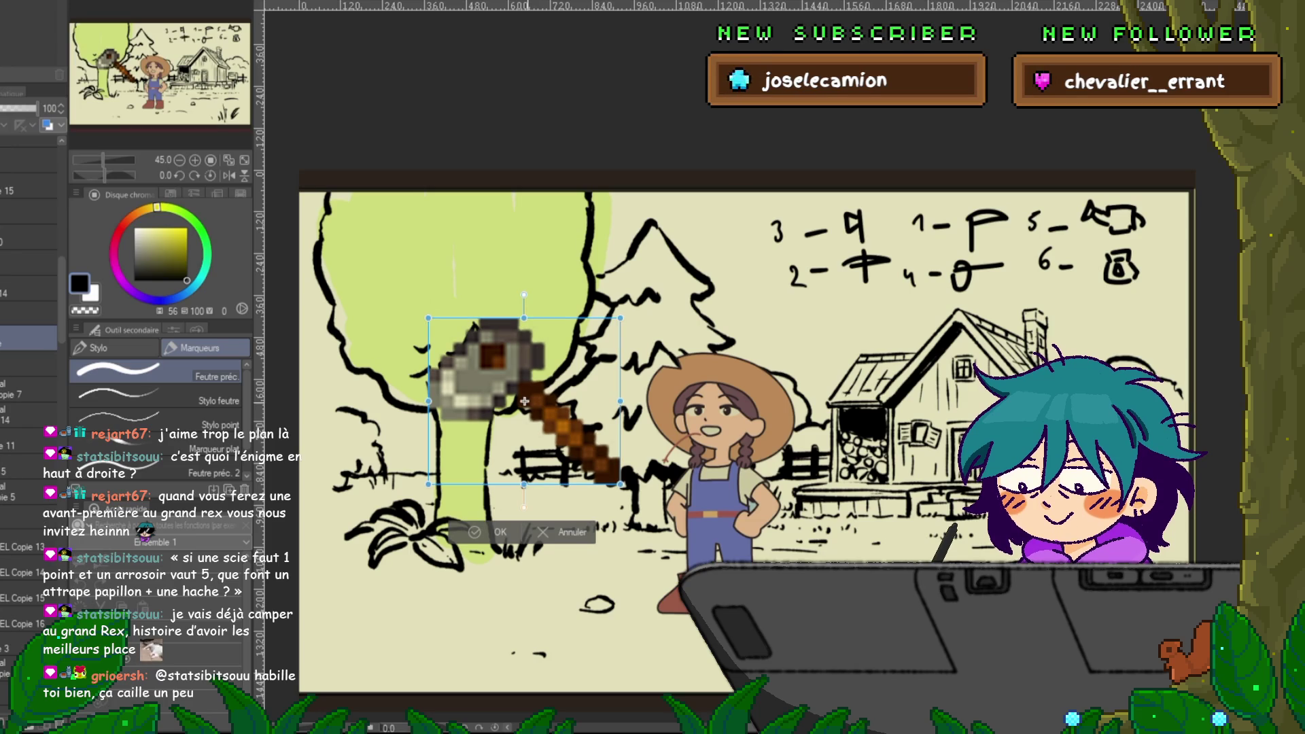
drag(525, 402, 613, 479)
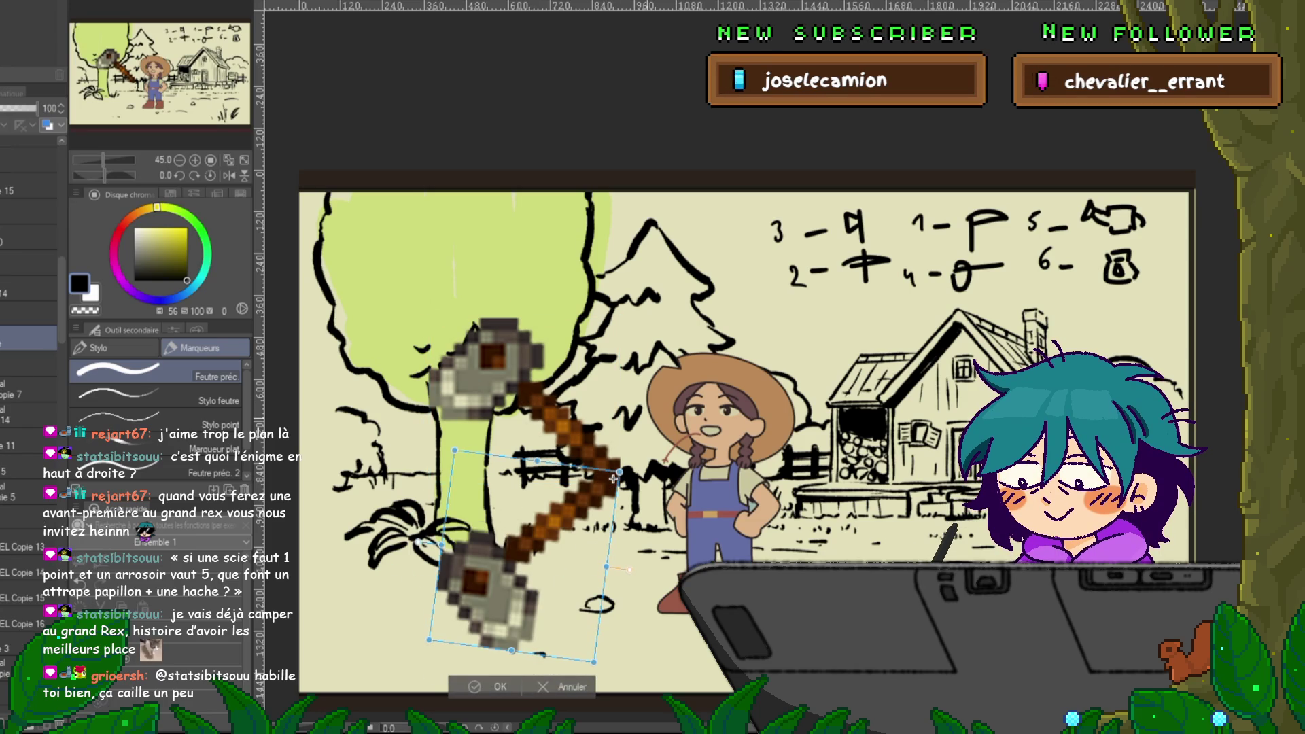
key(Return)
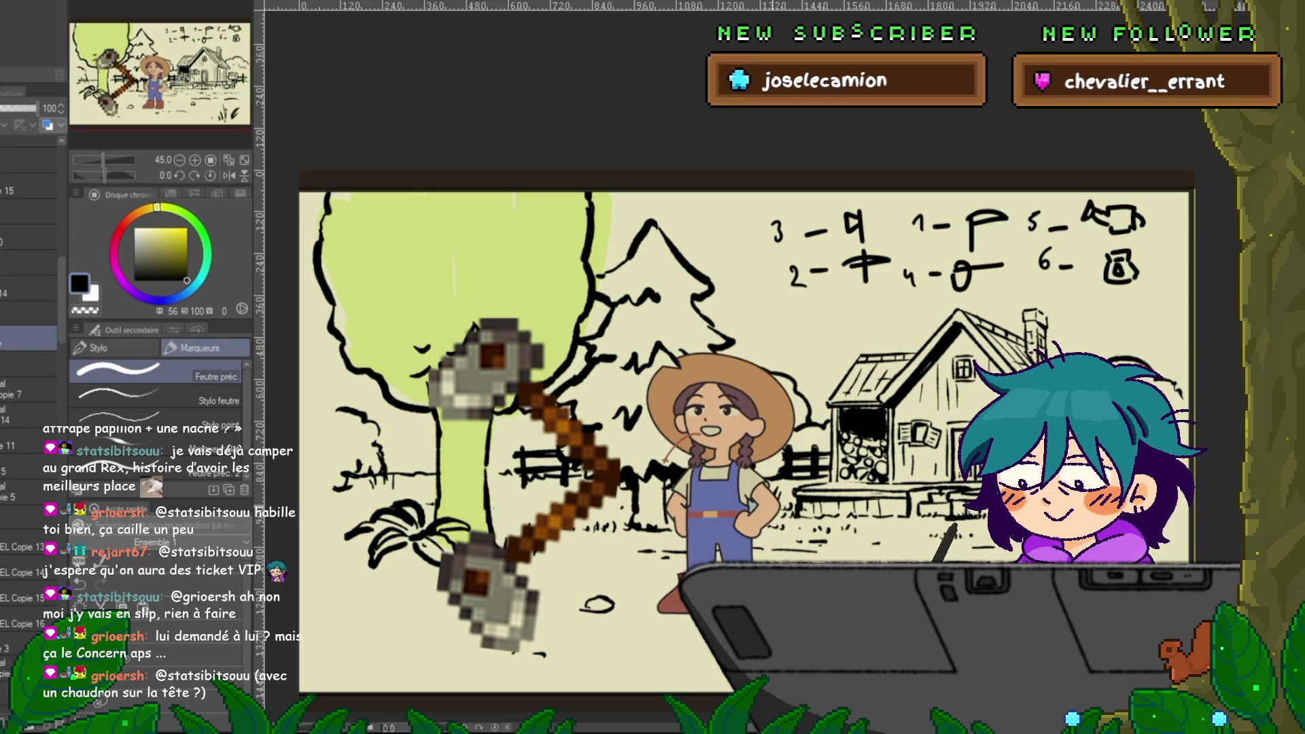
scroll(744, 442, up, 1)
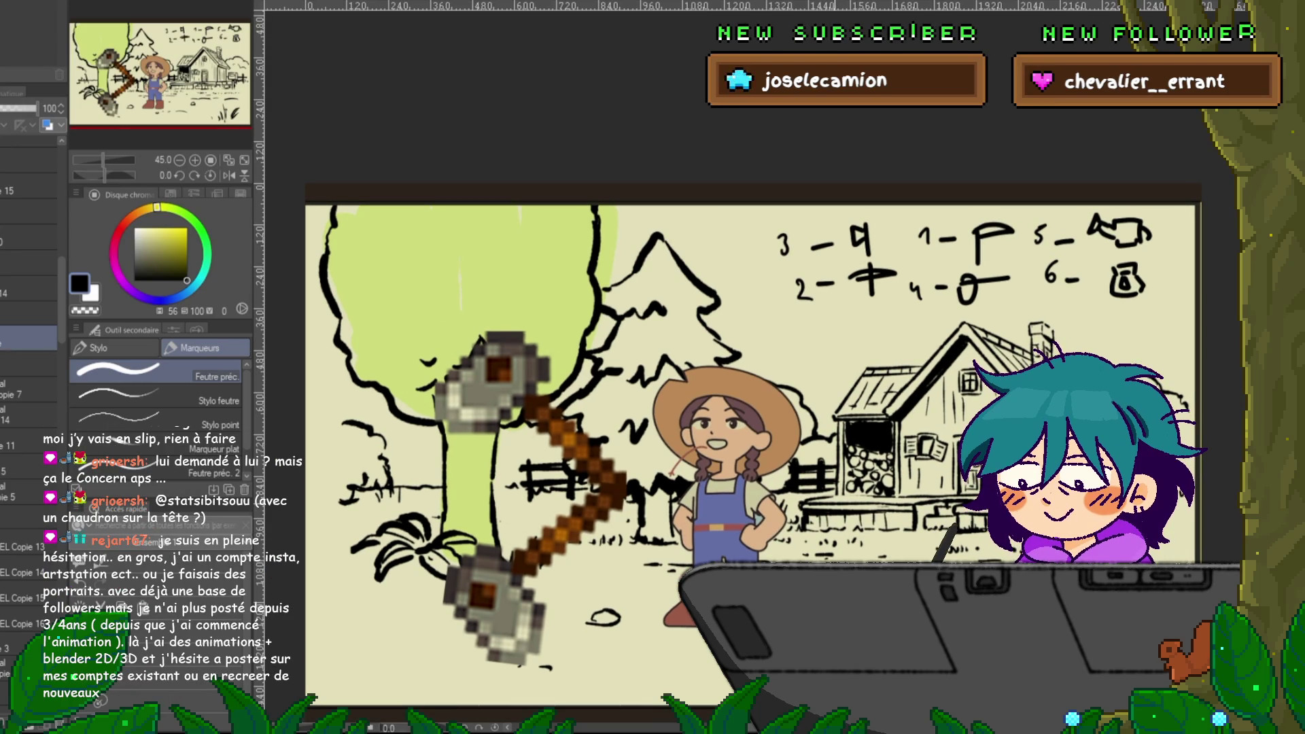
key(Right)
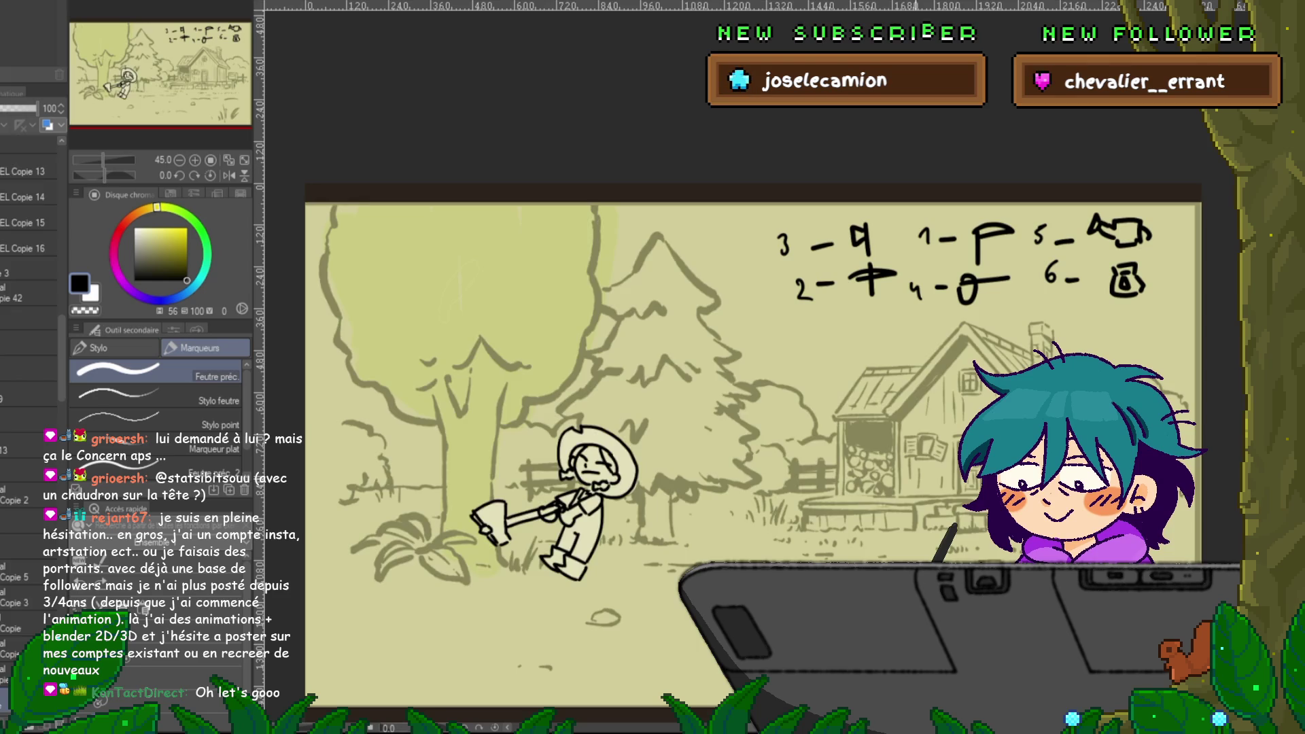
key(Left)
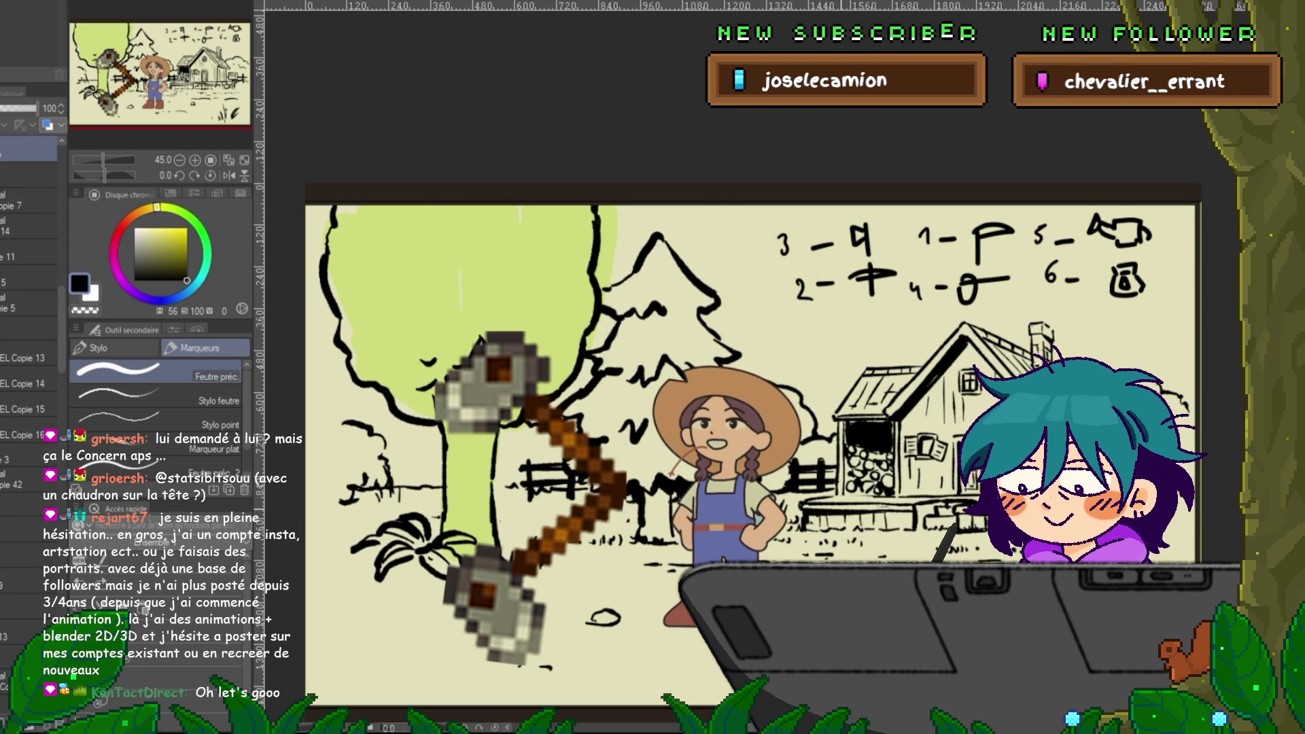
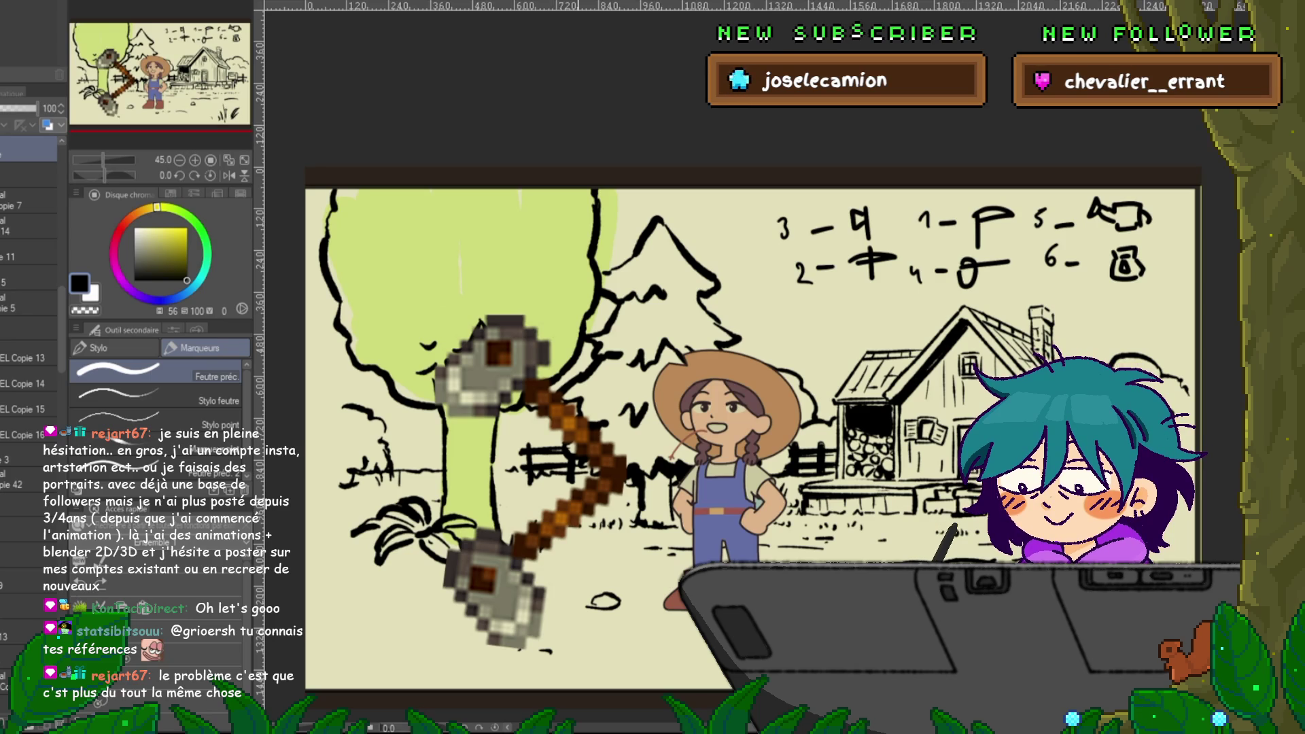
- Add a new layer and drop the line art layer's opacity to 43% so the lines look grey
scroll(28, 340, up, 5)
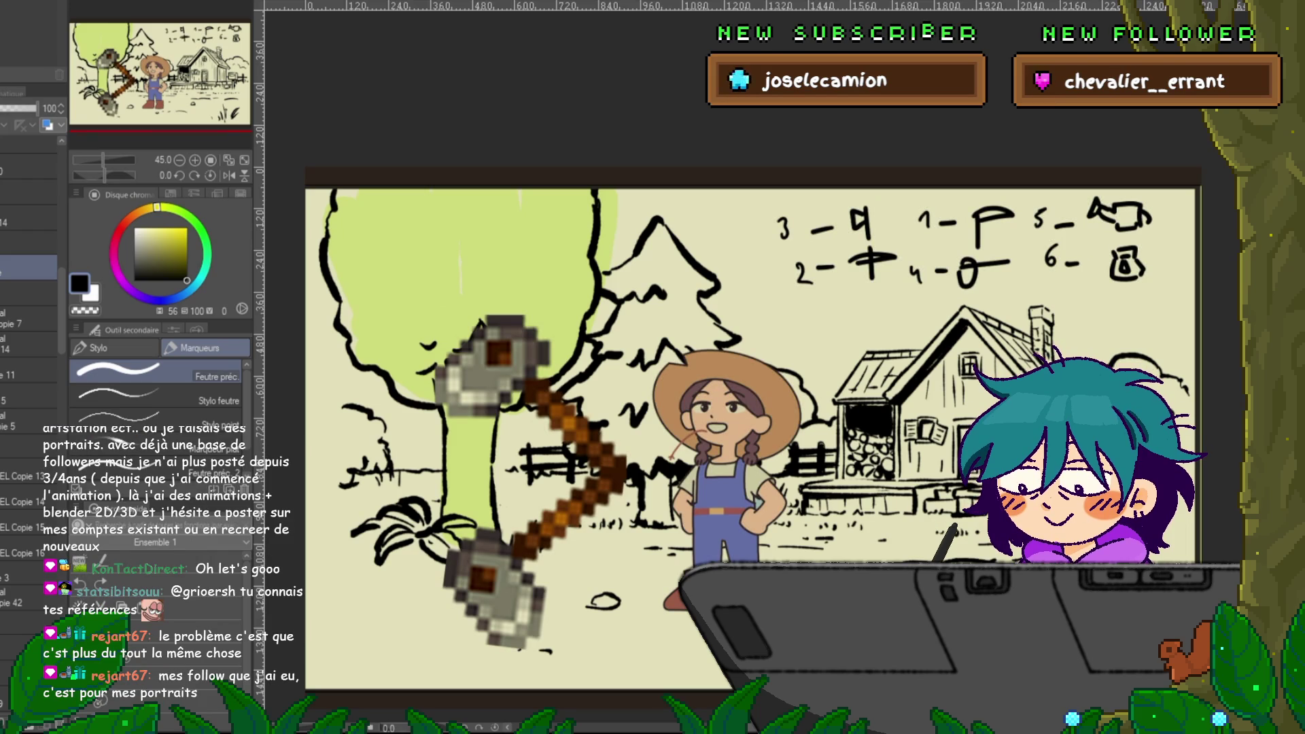
key(ctrl+shift+n)
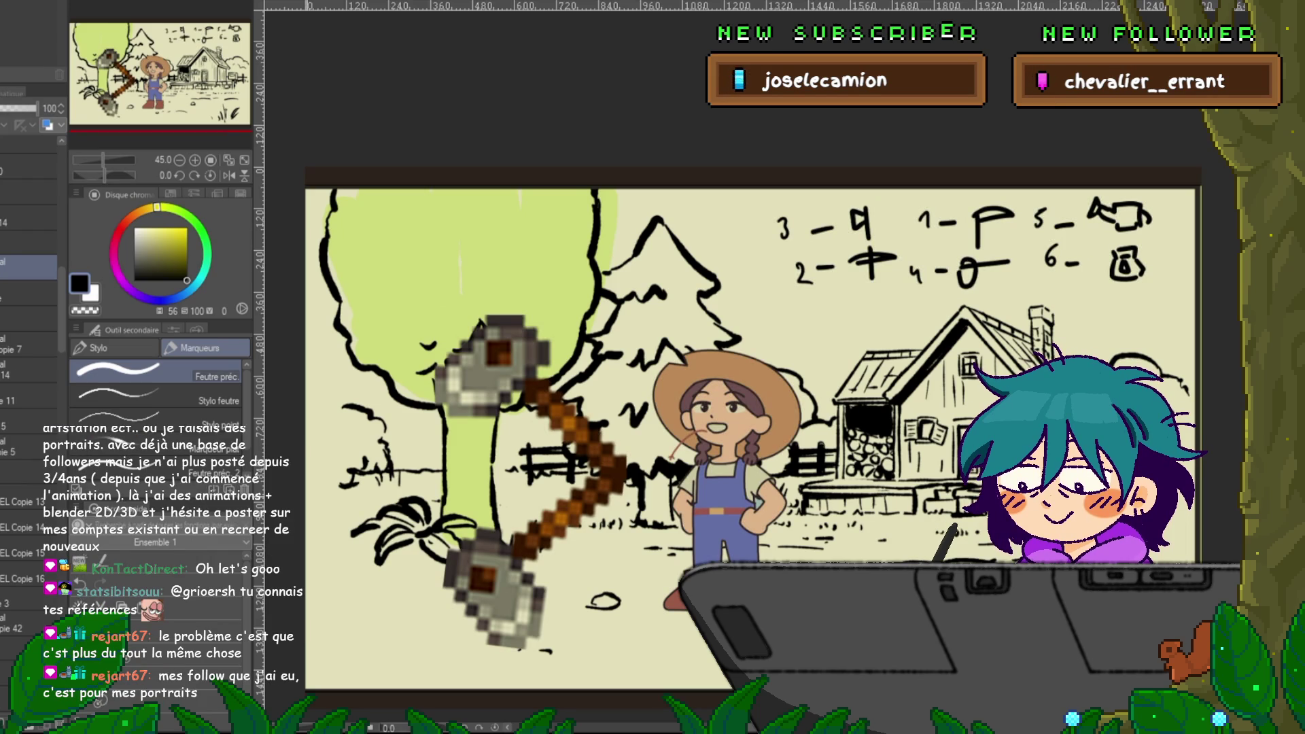
drag(747, 408, 679, 448)
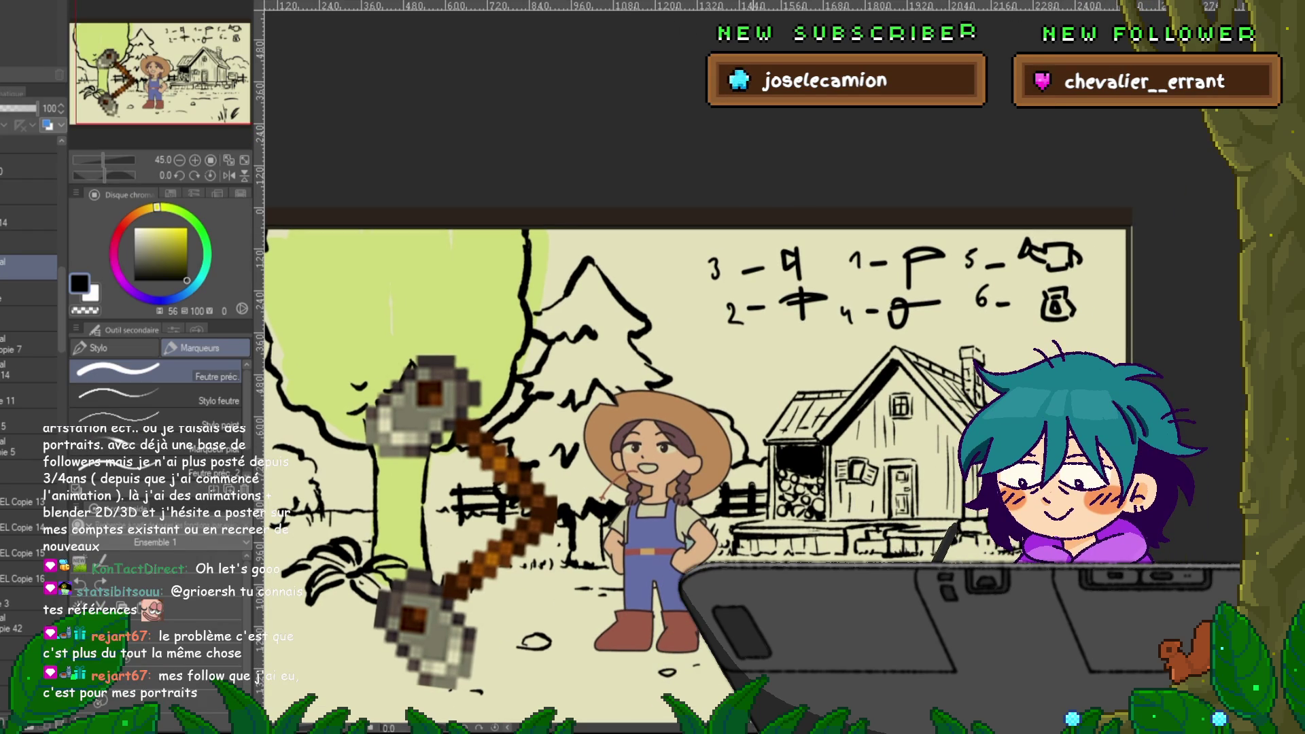
click(16, 648)
drag(36, 108, 15, 108)
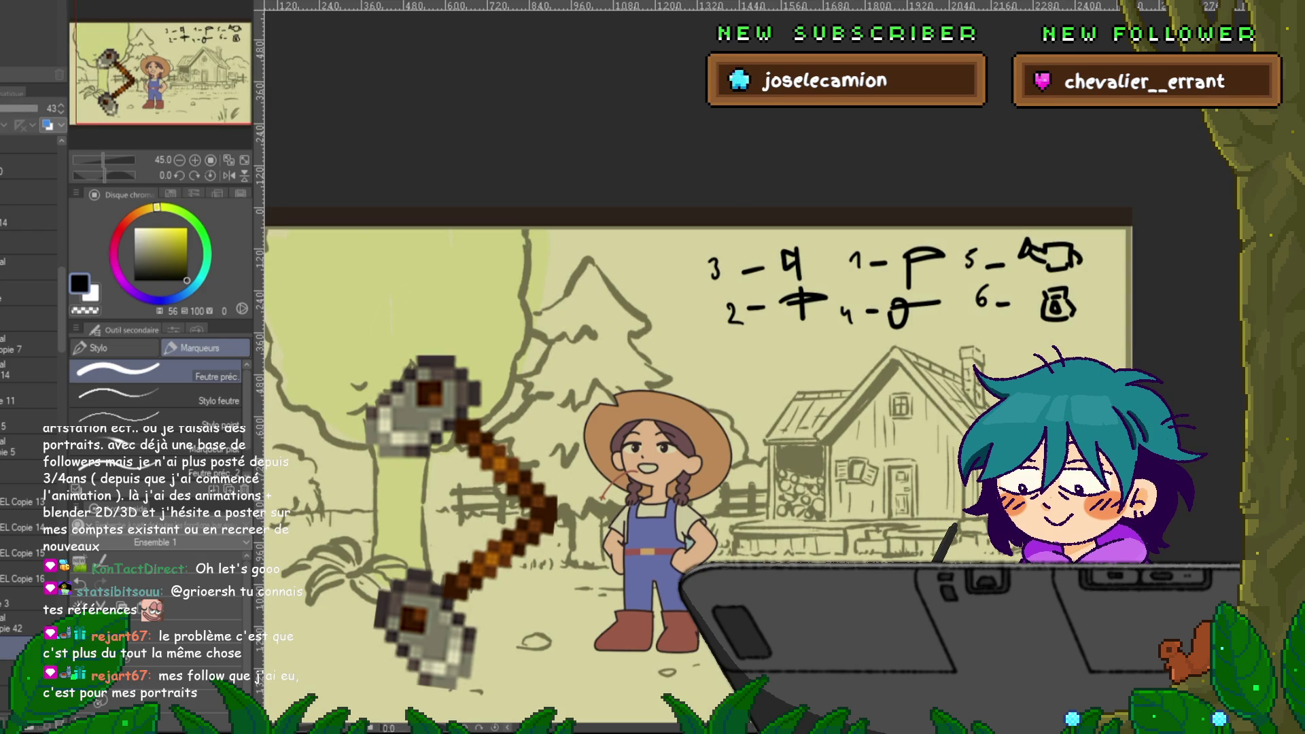
click(27, 267)
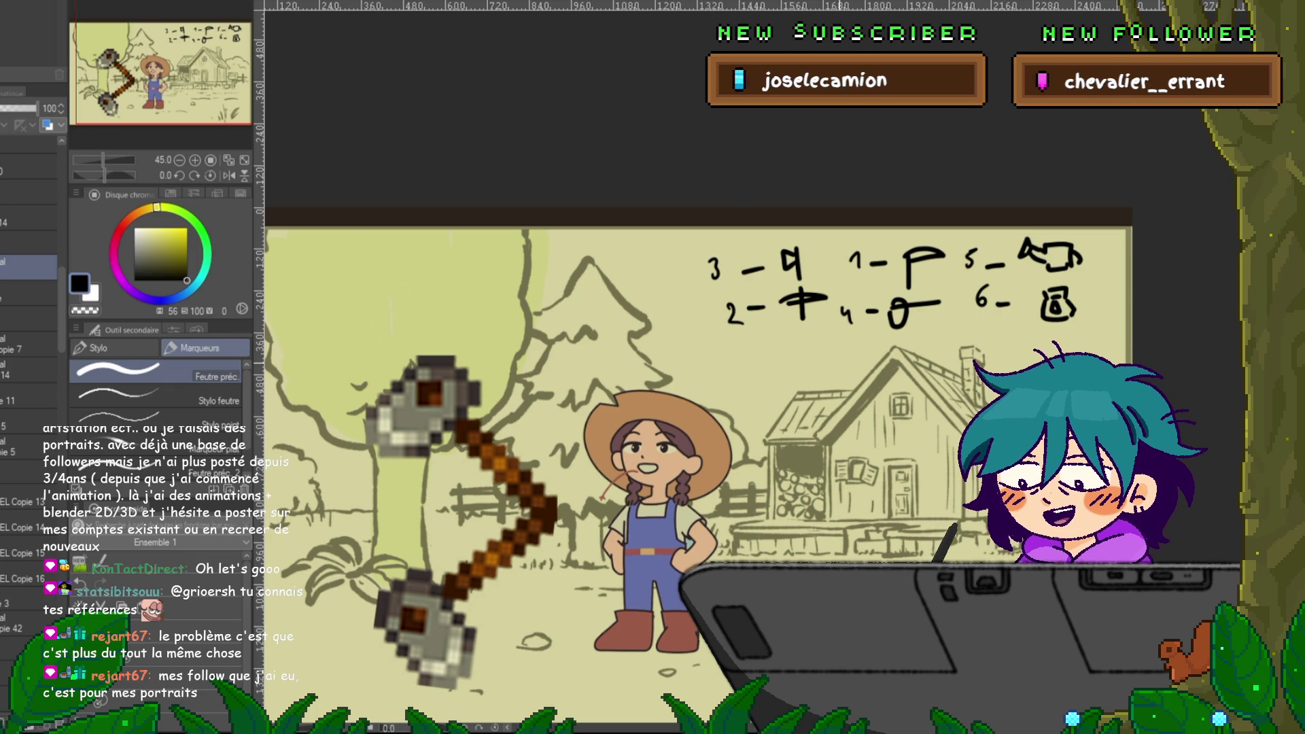
drag(680, 442, 714, 435)
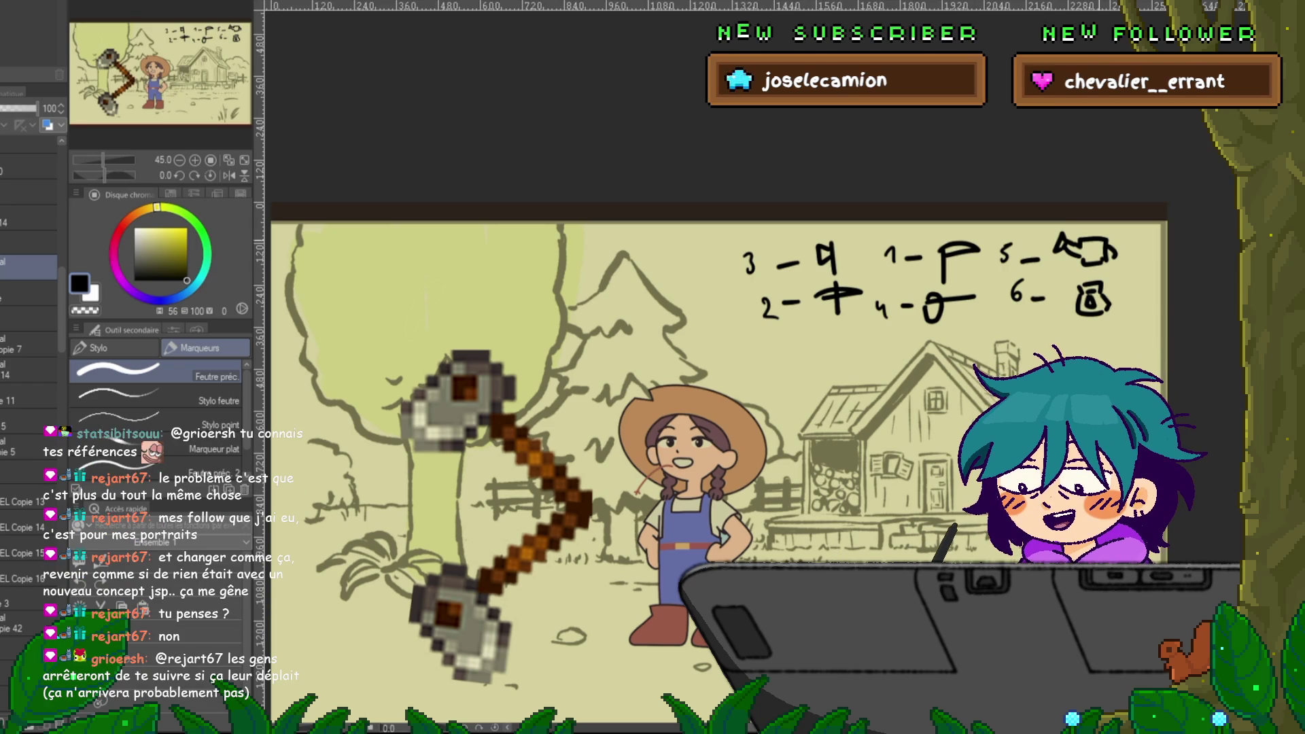
drag(680, 408, 704, 414)
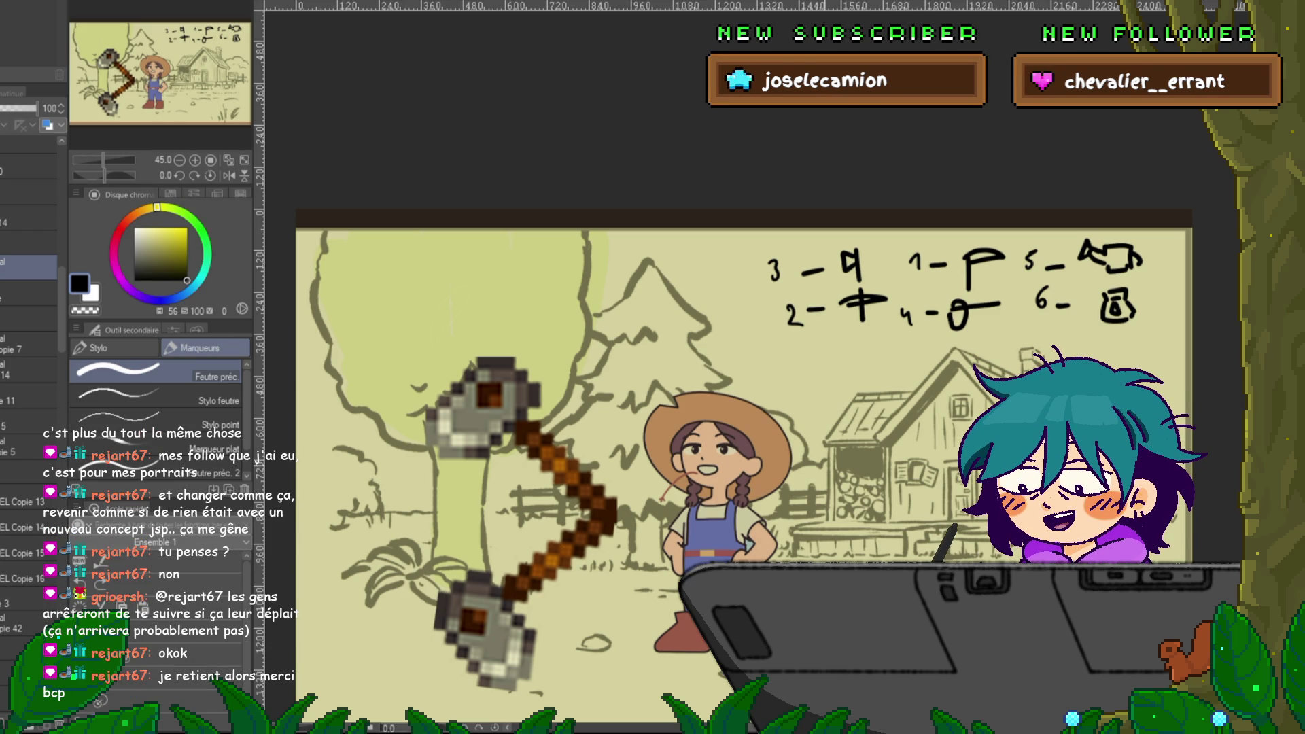
scroll(740, 469, down, 1)
scroll(741, 469, down, 1)
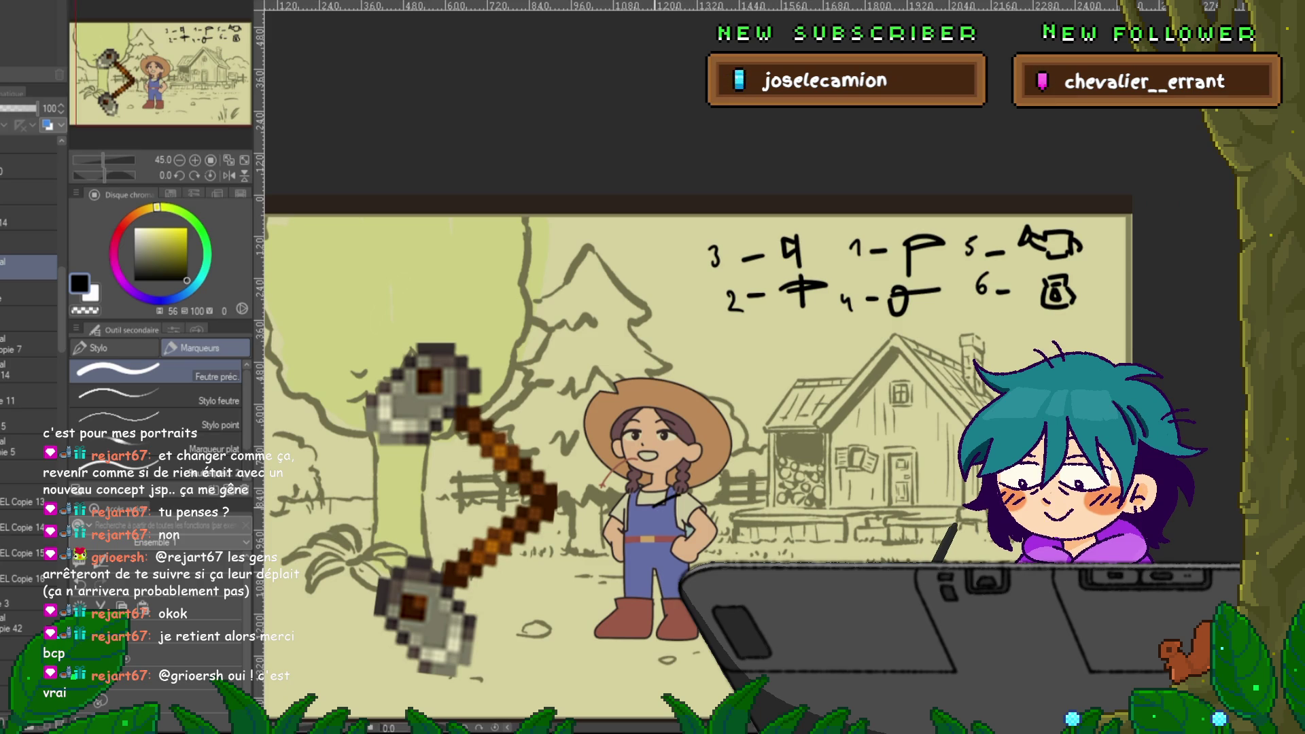
- Sketch black strokes: a chest loop, lines down both legs, a stroke across them, and the hat's left edge
drag(680, 496, 689, 523)
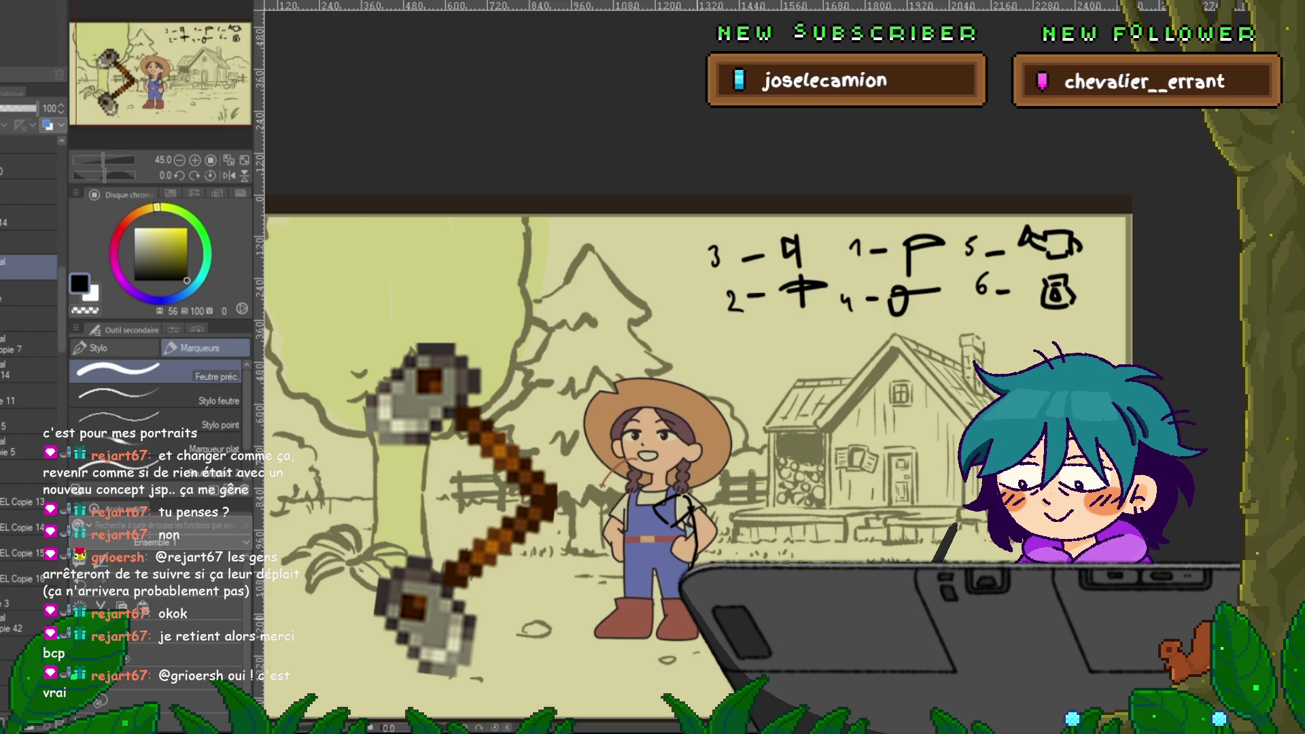
drag(658, 588, 673, 632)
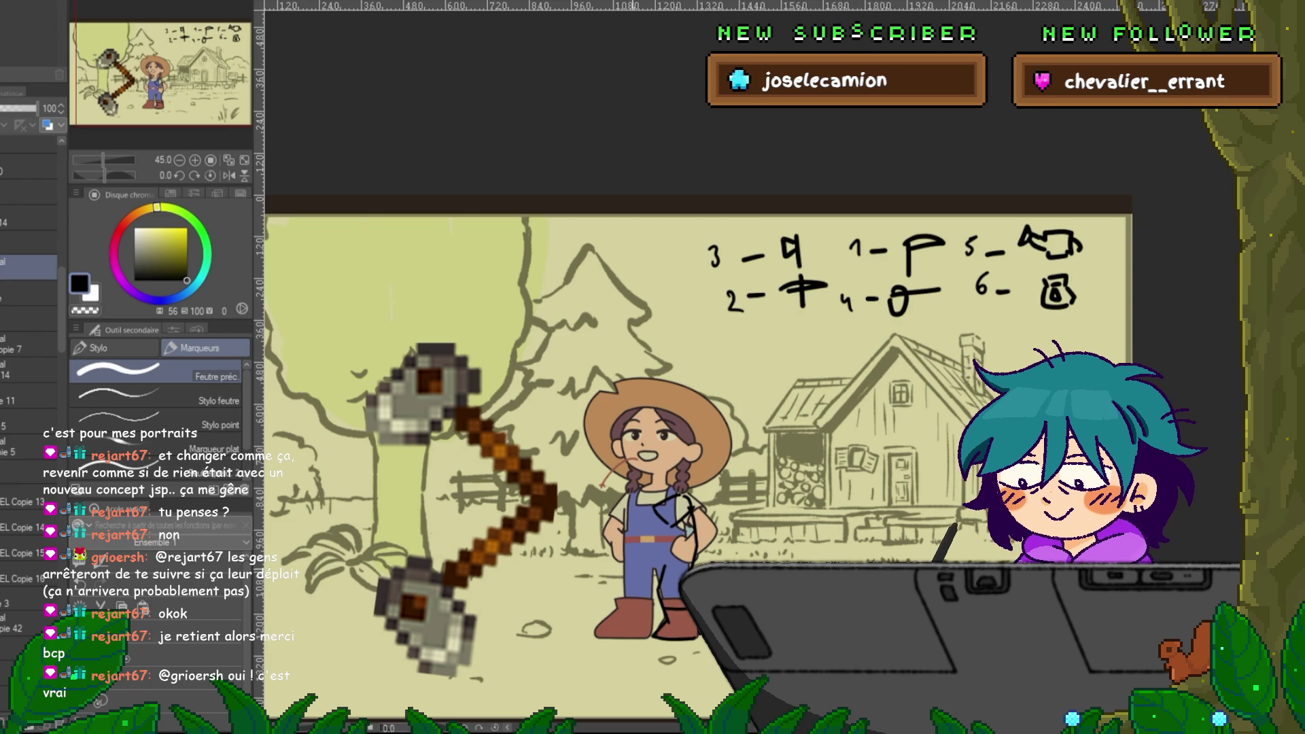
drag(620, 583, 614, 615)
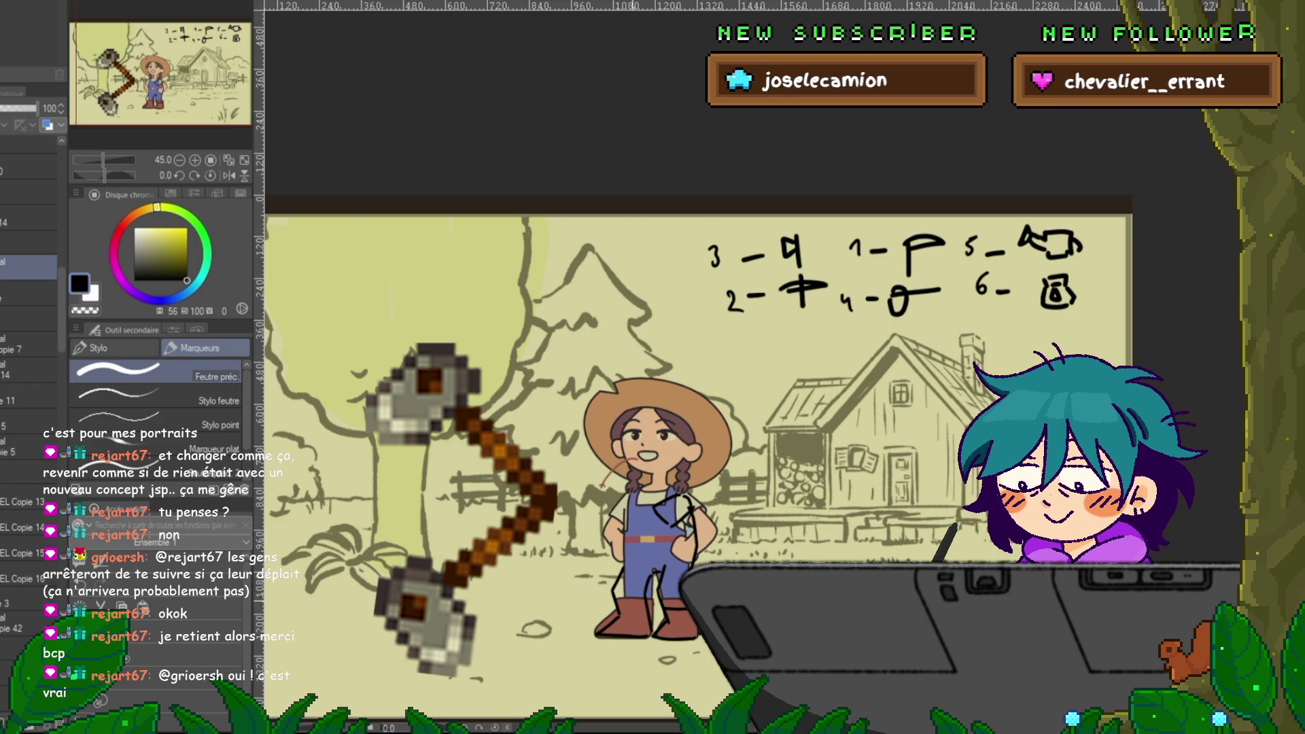
drag(618, 605, 650, 604)
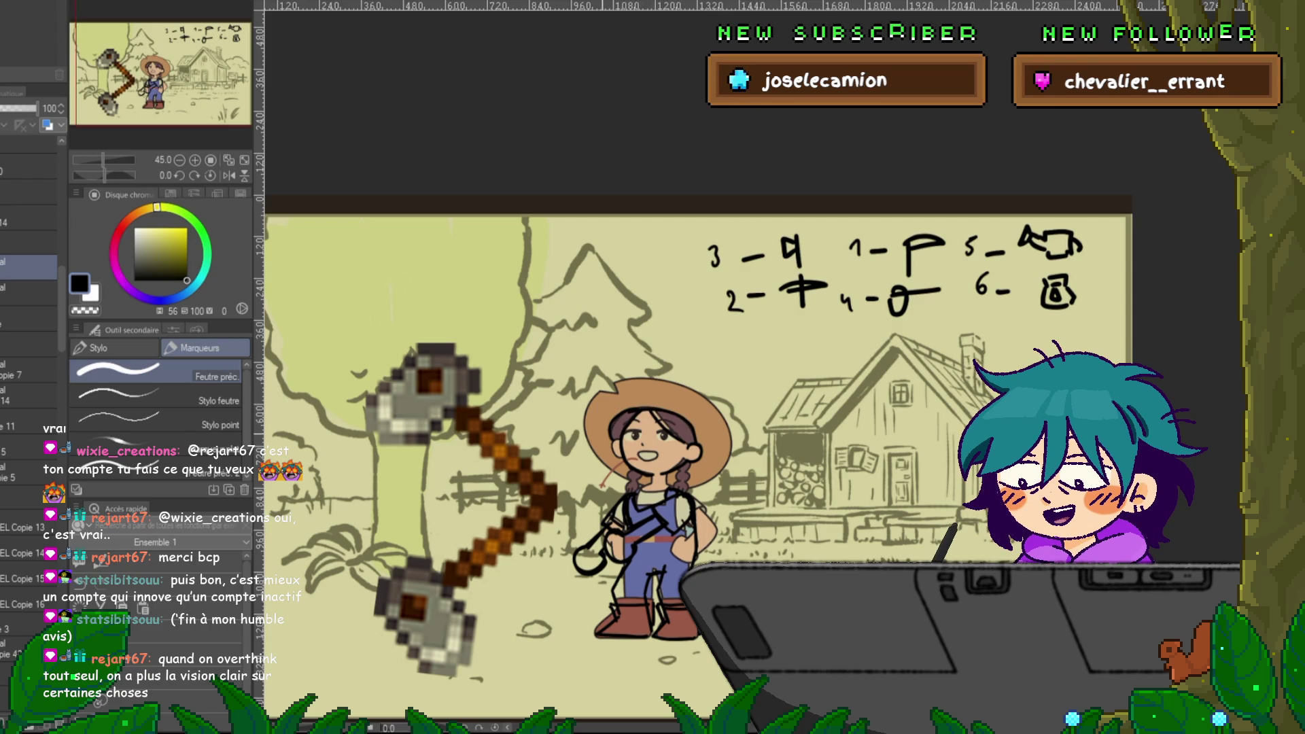
mouse_move(622, 393)
mouse_down()
mouse_move(600, 397)
mouse_move(586, 464)
mouse_up()
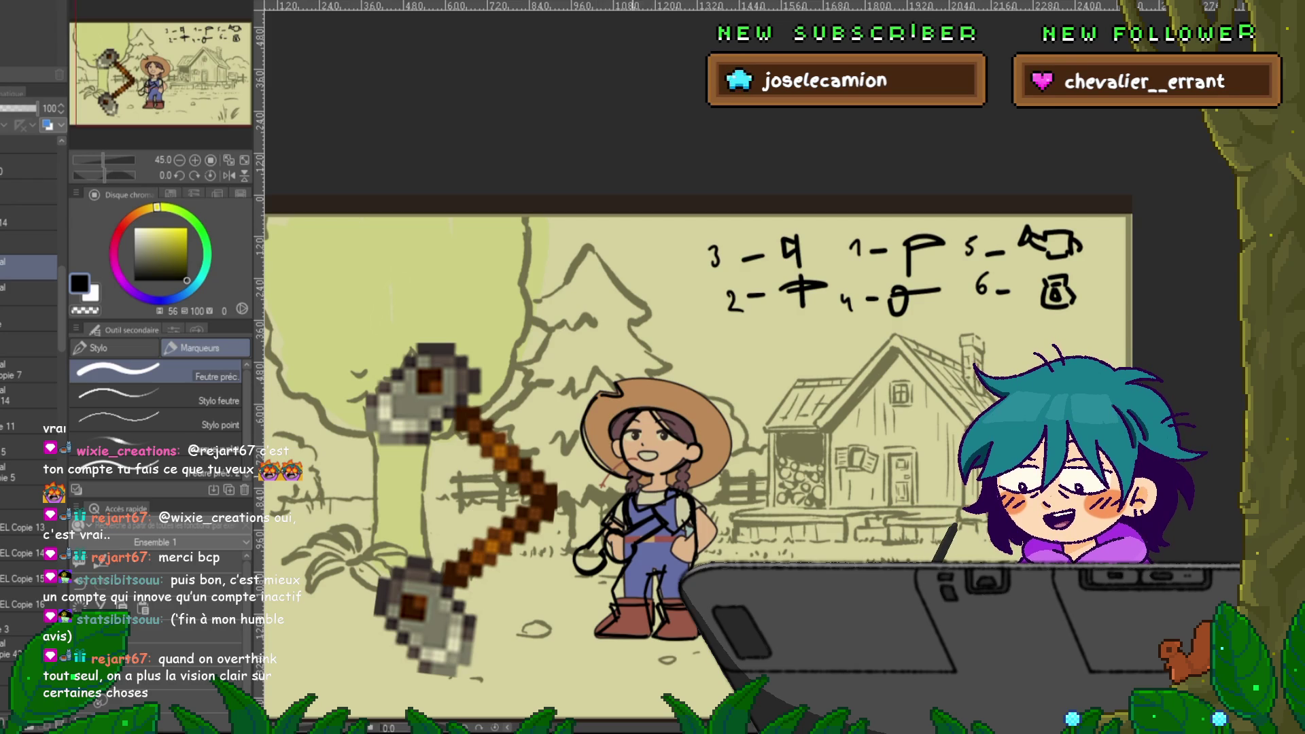
- Ink the hat's top edge and rotate the head sketch about 24° counter-clockwise
drag(615, 384, 675, 377)
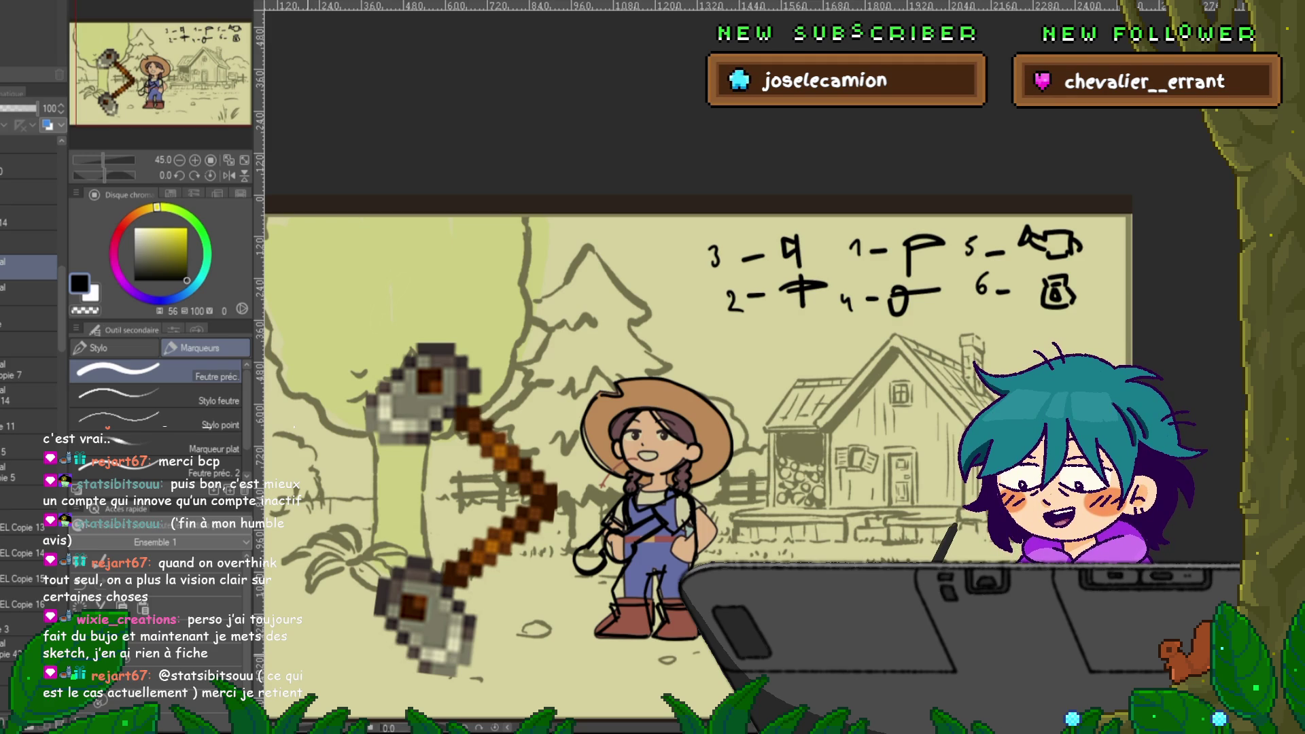
key(ctrl+t)
drag(747, 367, 712, 336)
key(Return)
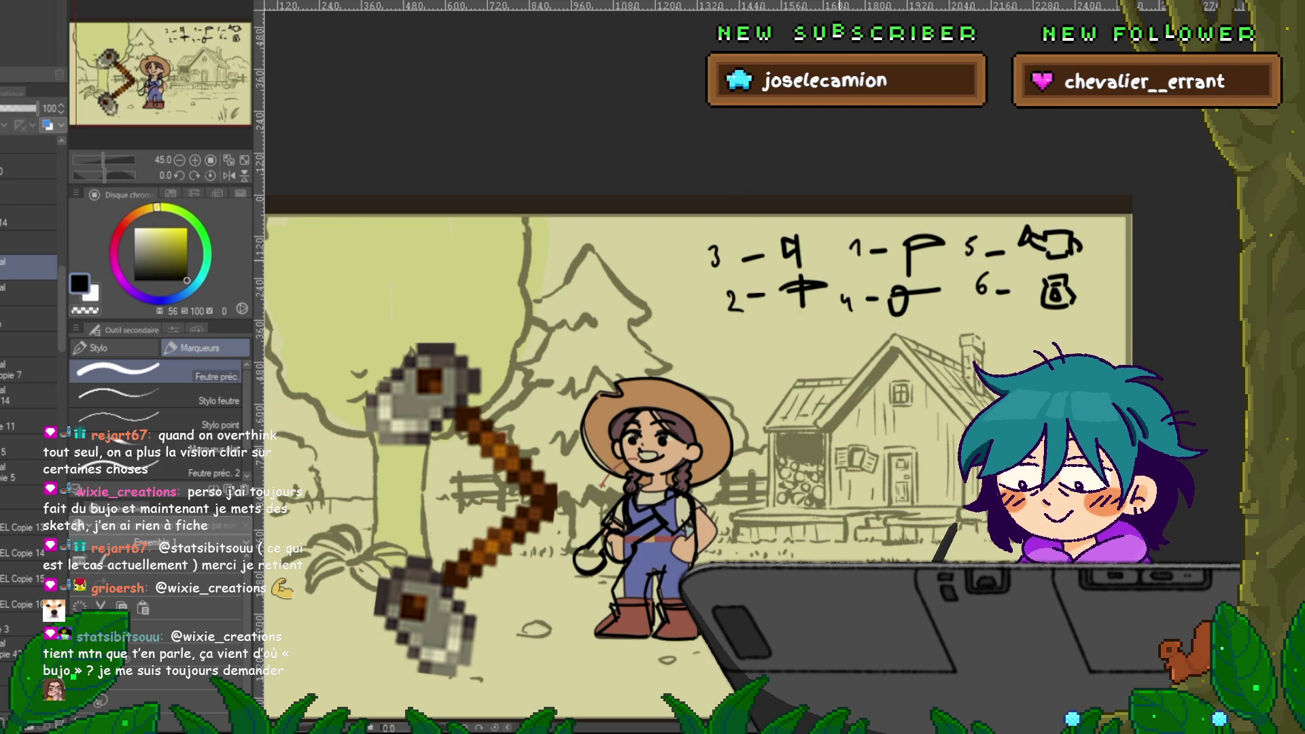
- Move the head sketch down-left and slightly adjust its tilt
key(ctrl+t)
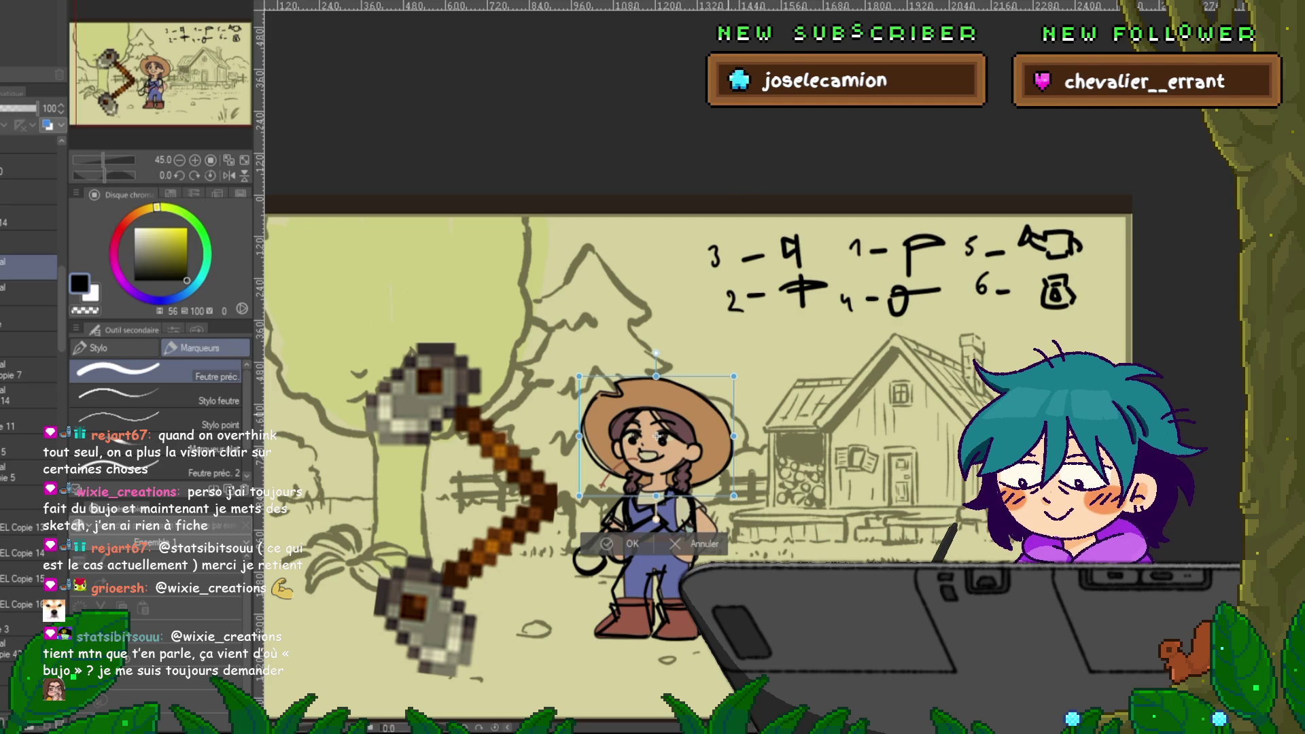
drag(657, 436, 643, 448)
key(Return)
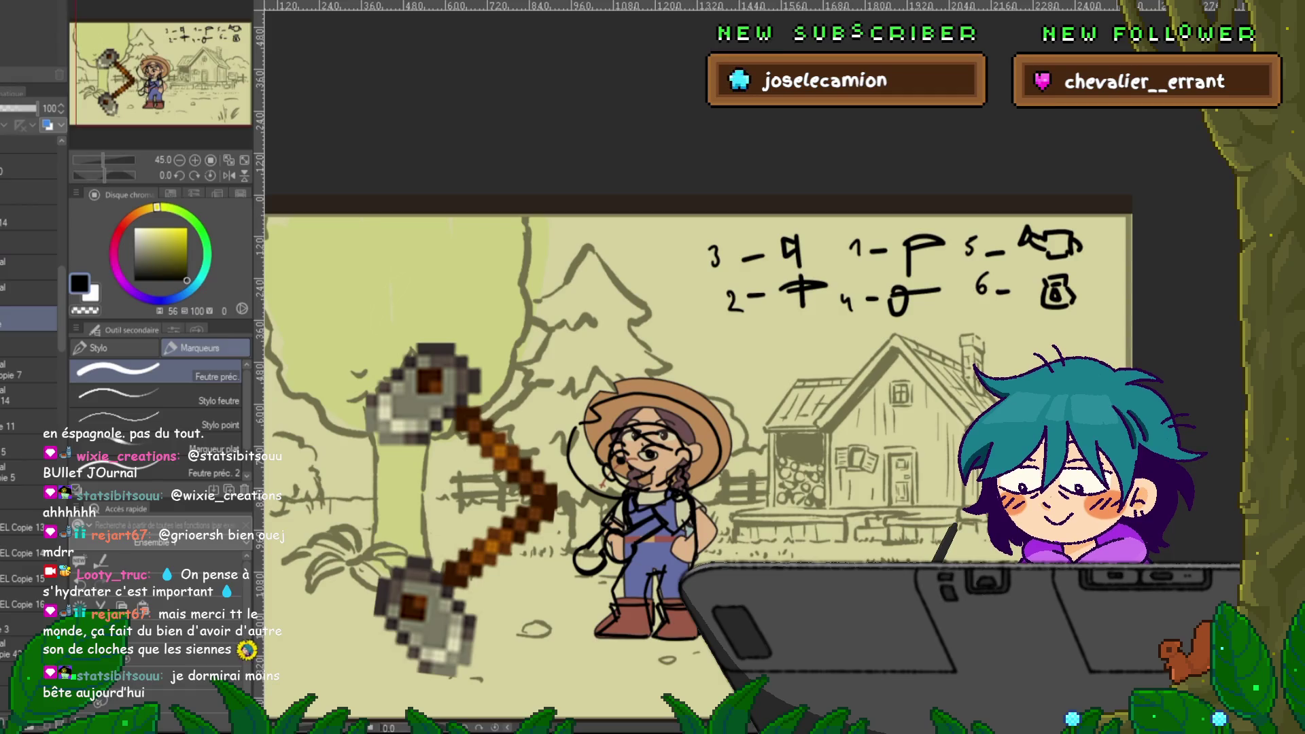
- Move the pixel pickaxe right onto the girl and shrink it to fit her hands
key(ctrl+t)
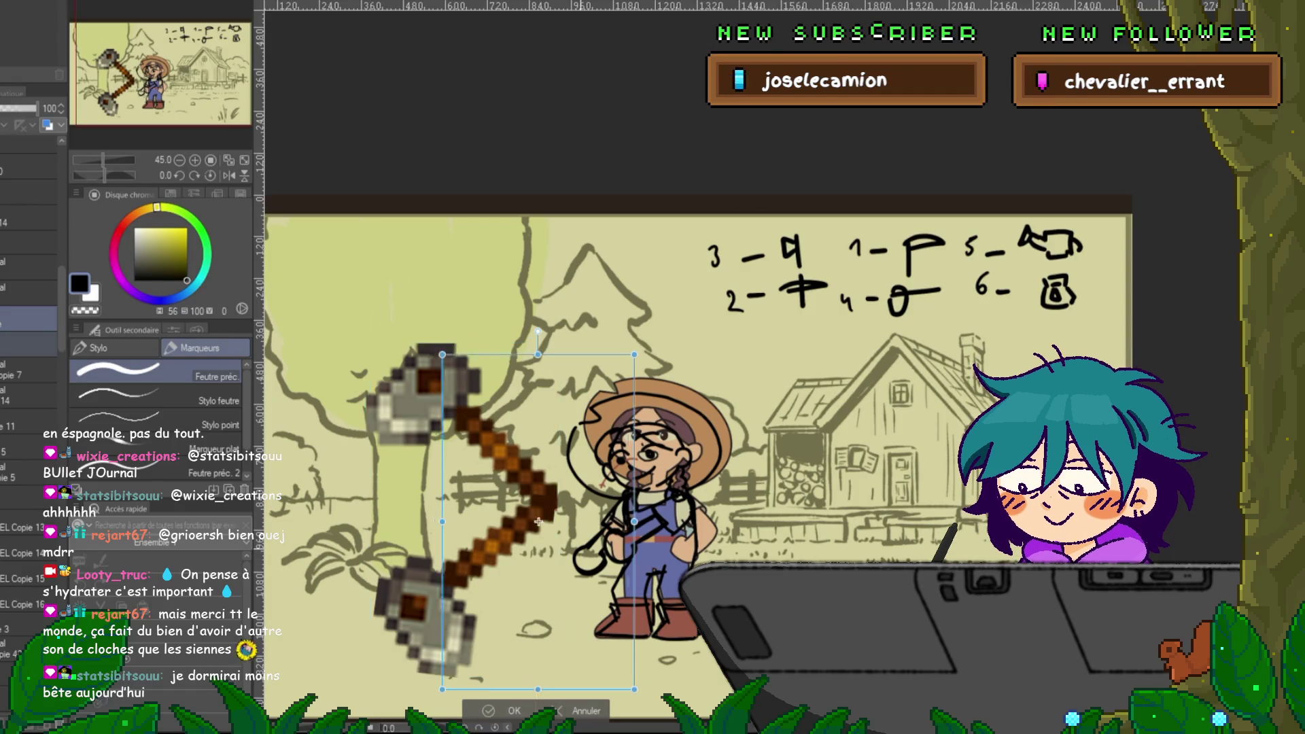
drag(467, 514, 542, 524)
drag(446, 356, 470, 405)
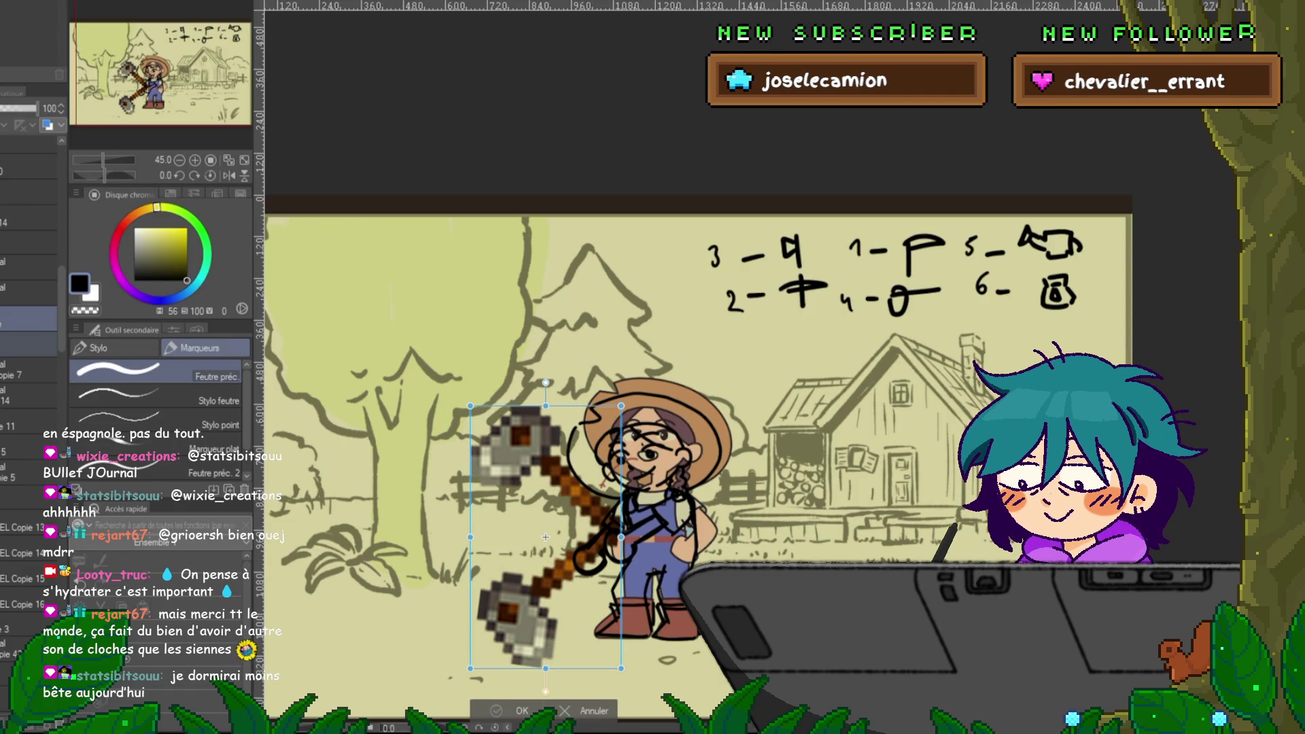
key(Return)
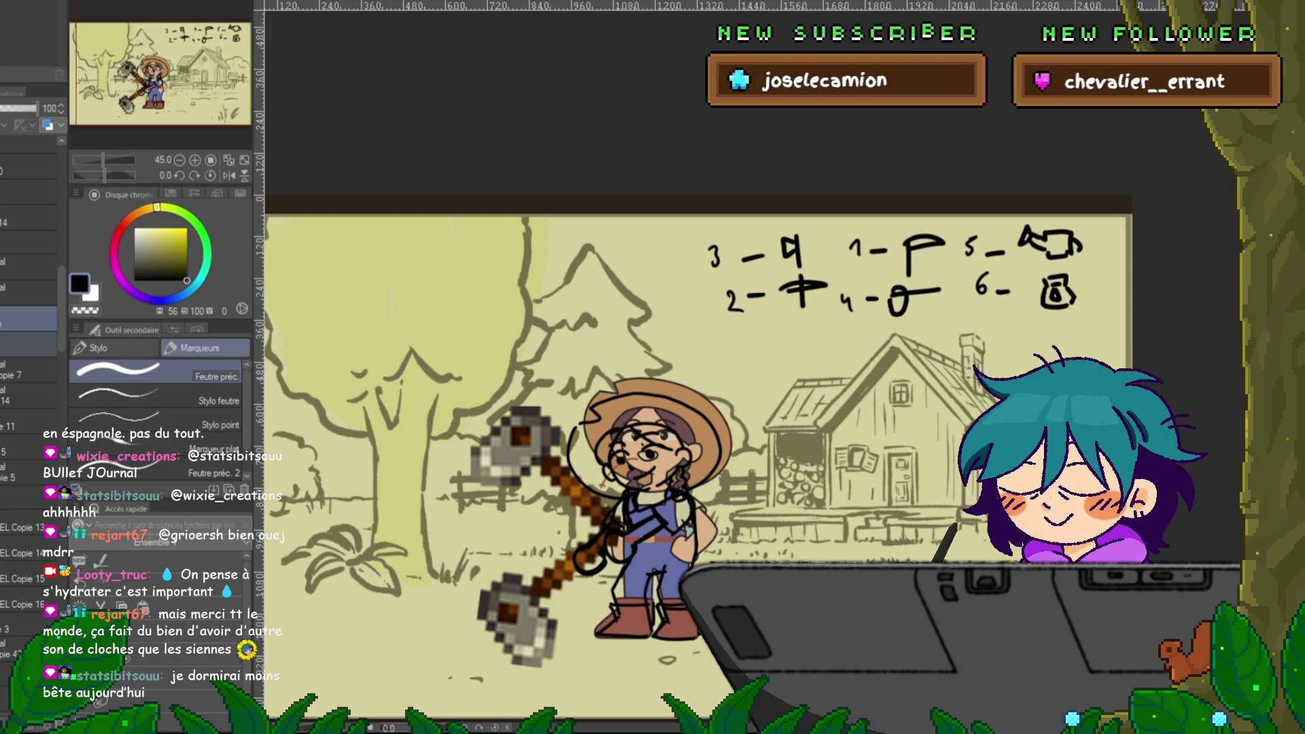
- Delete the duplicate pickaxe layer and hide the coloured character layer
click(27, 344)
key(Delete)
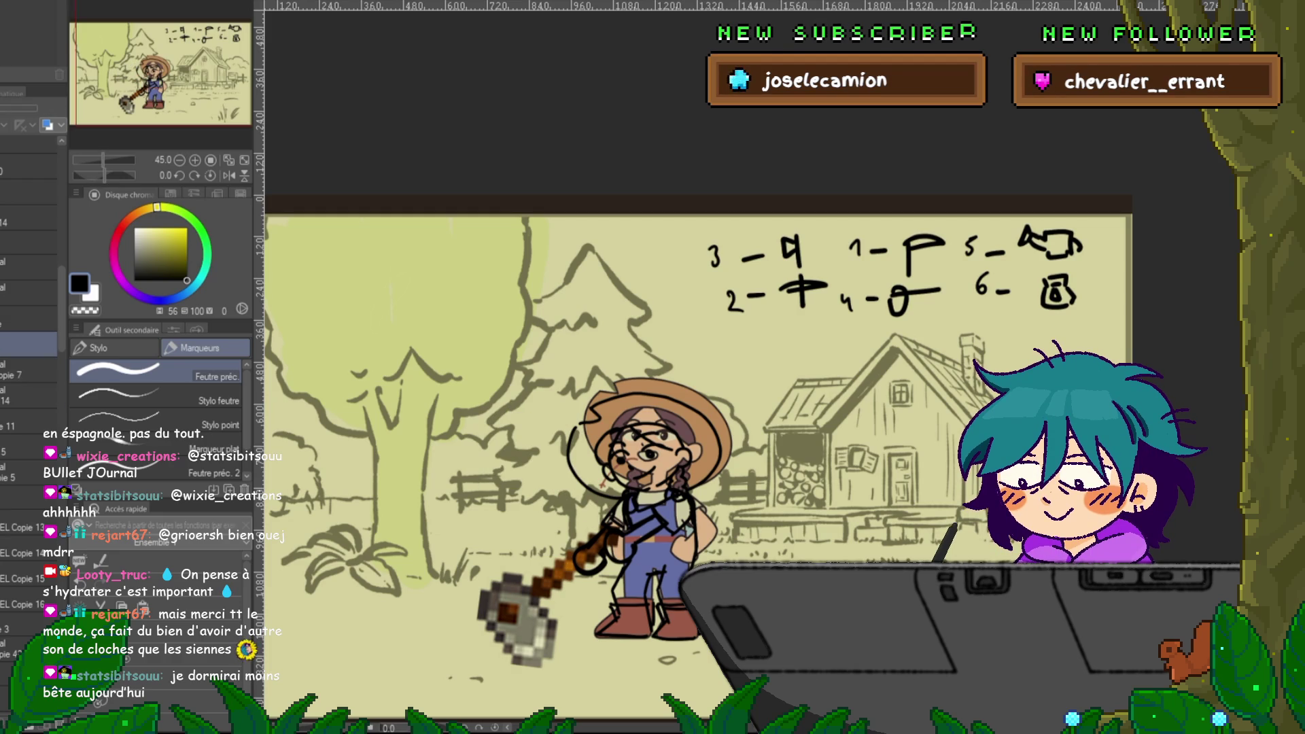
key(Delete)
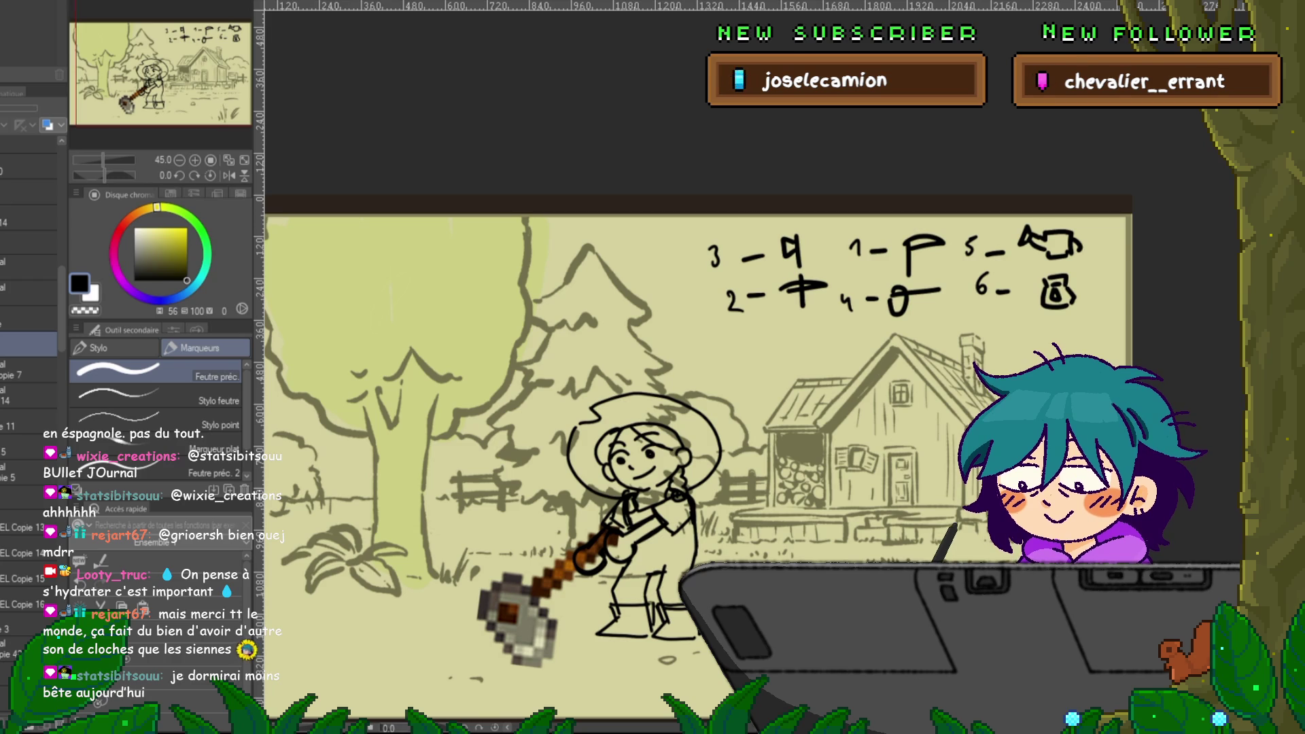
- Add a new base-colour layer, with lasso selection ready and white as the drawing colour
click(29, 473)
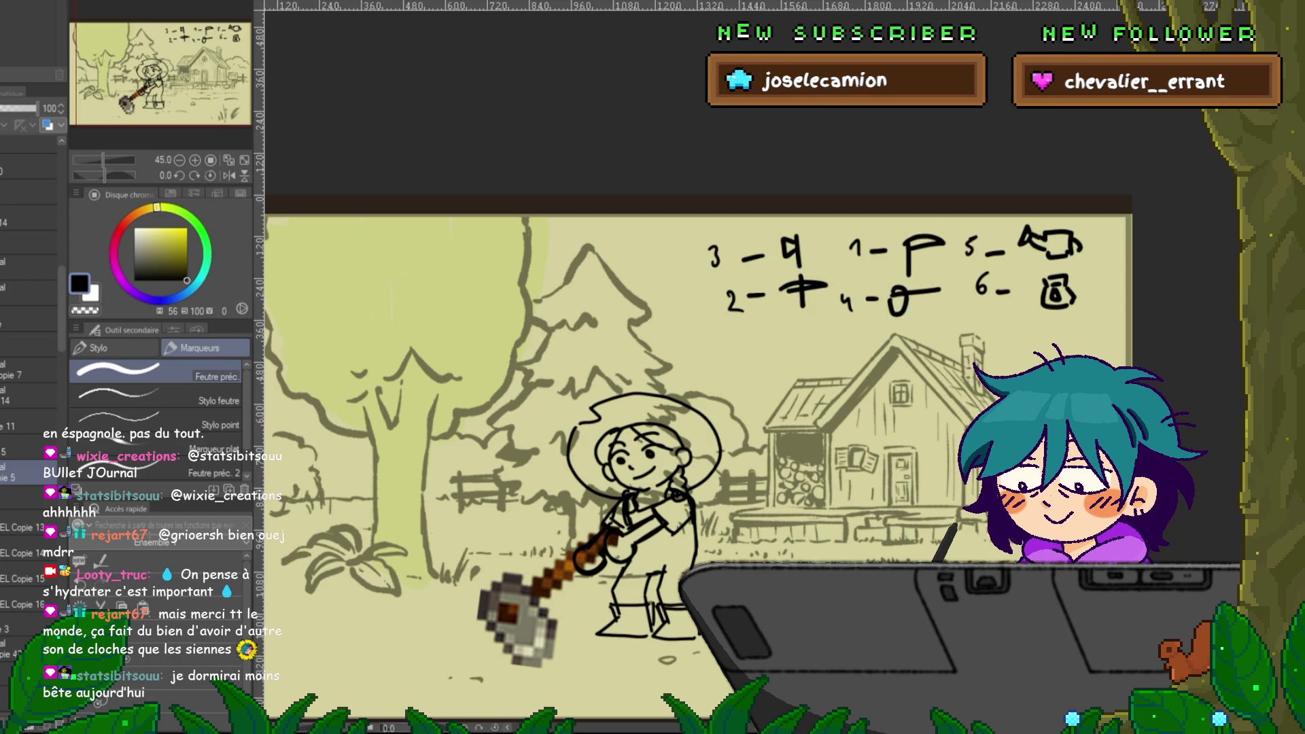
click(28, 371)
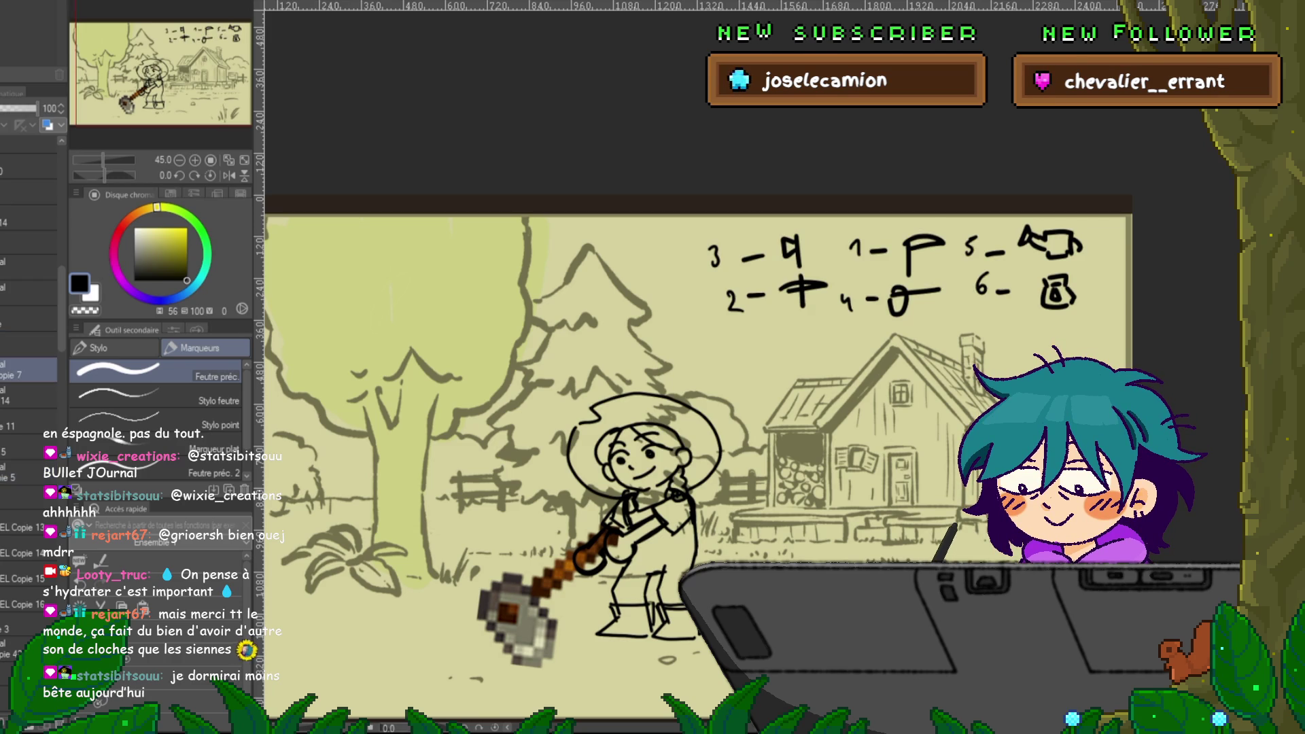
key(ctrl+shift+n)
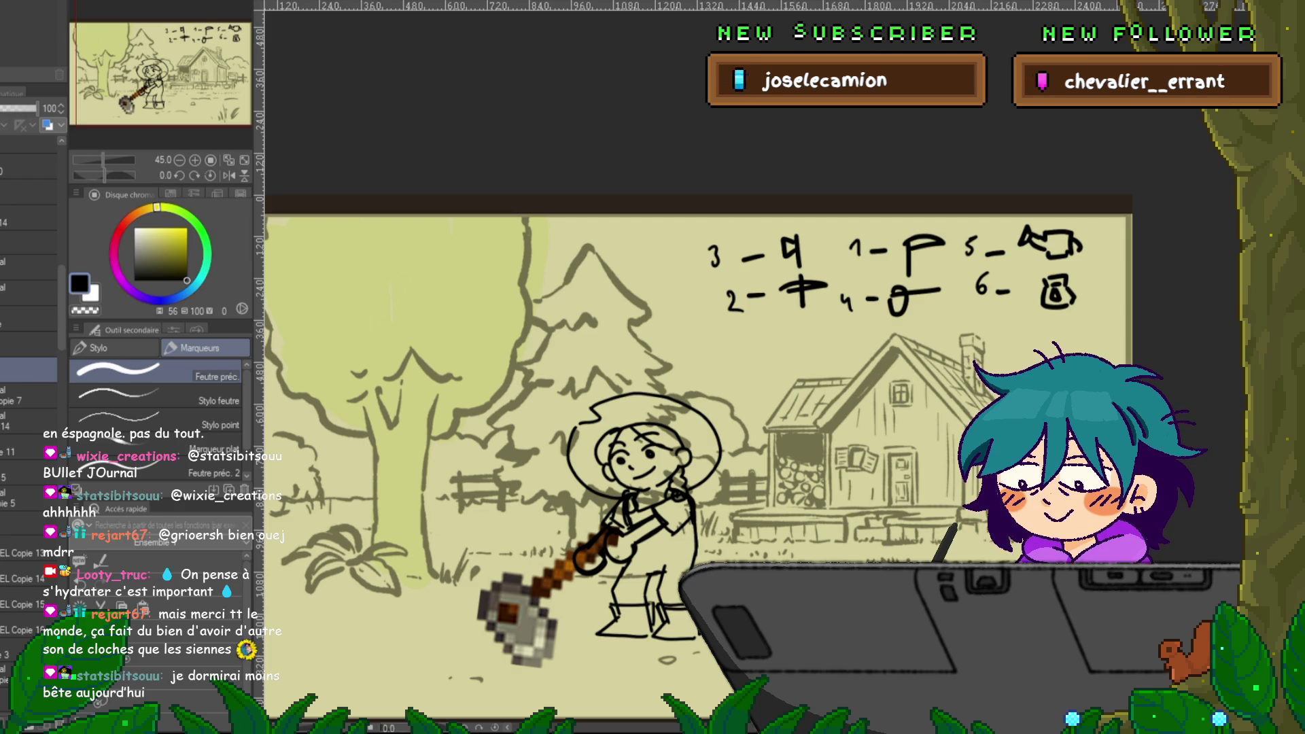
key(m)
key(x)
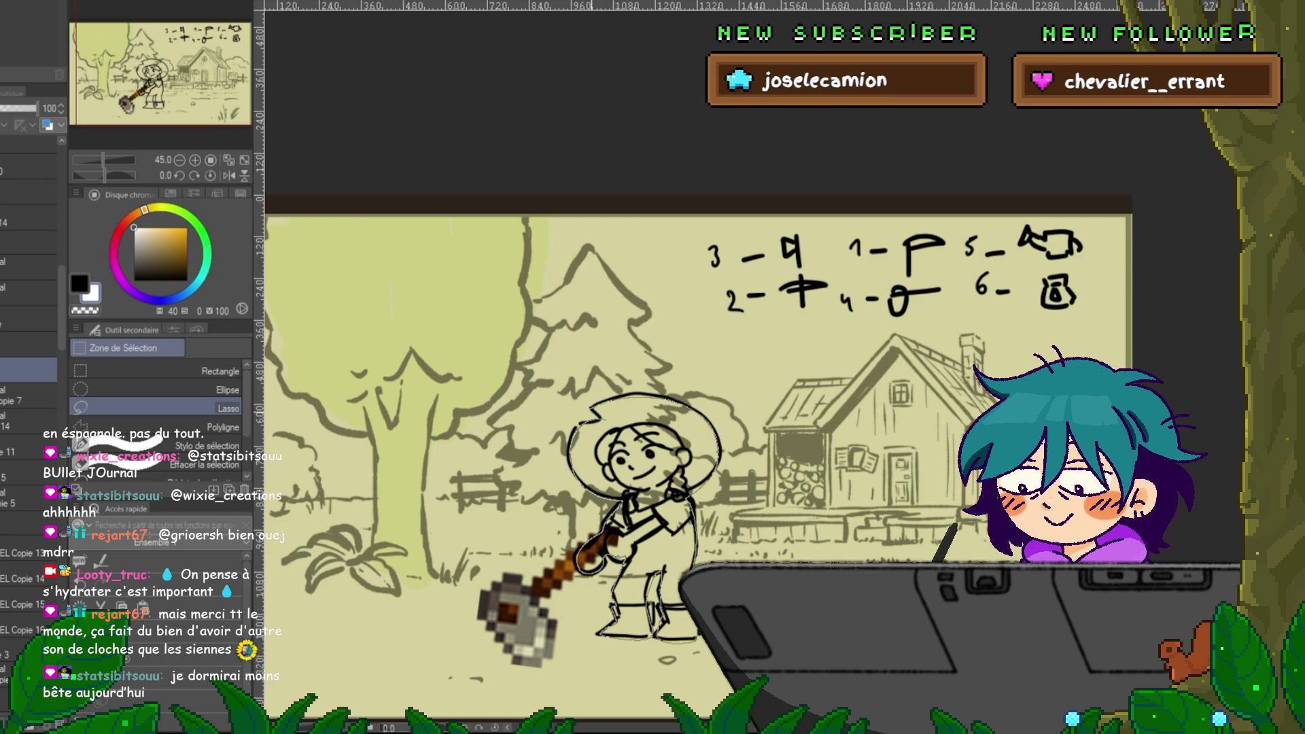
- Lasso the girl's silhouette, fill it with cream and deselect
drag(591, 411, 585, 422)
key(alt+BackSpace)
key(ctrl+d)
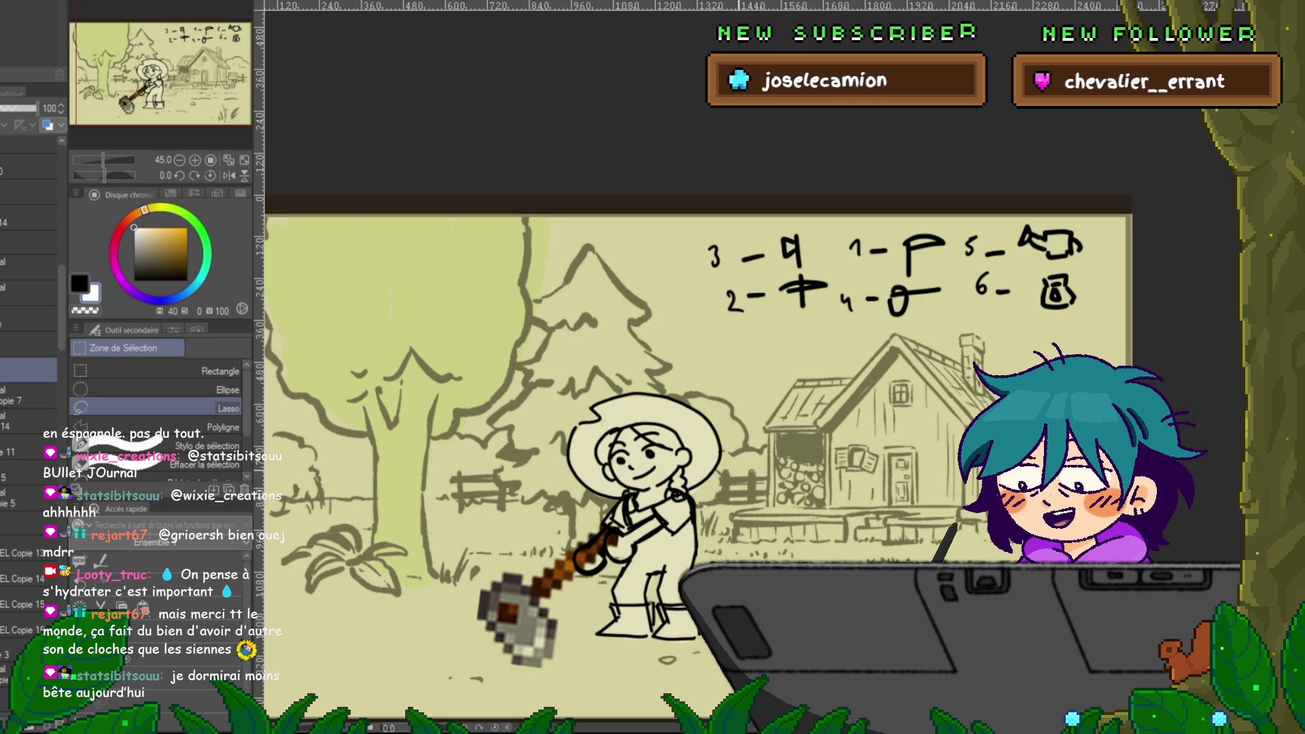
- Return to the pen and add another new layer higher in the stack
key(p)
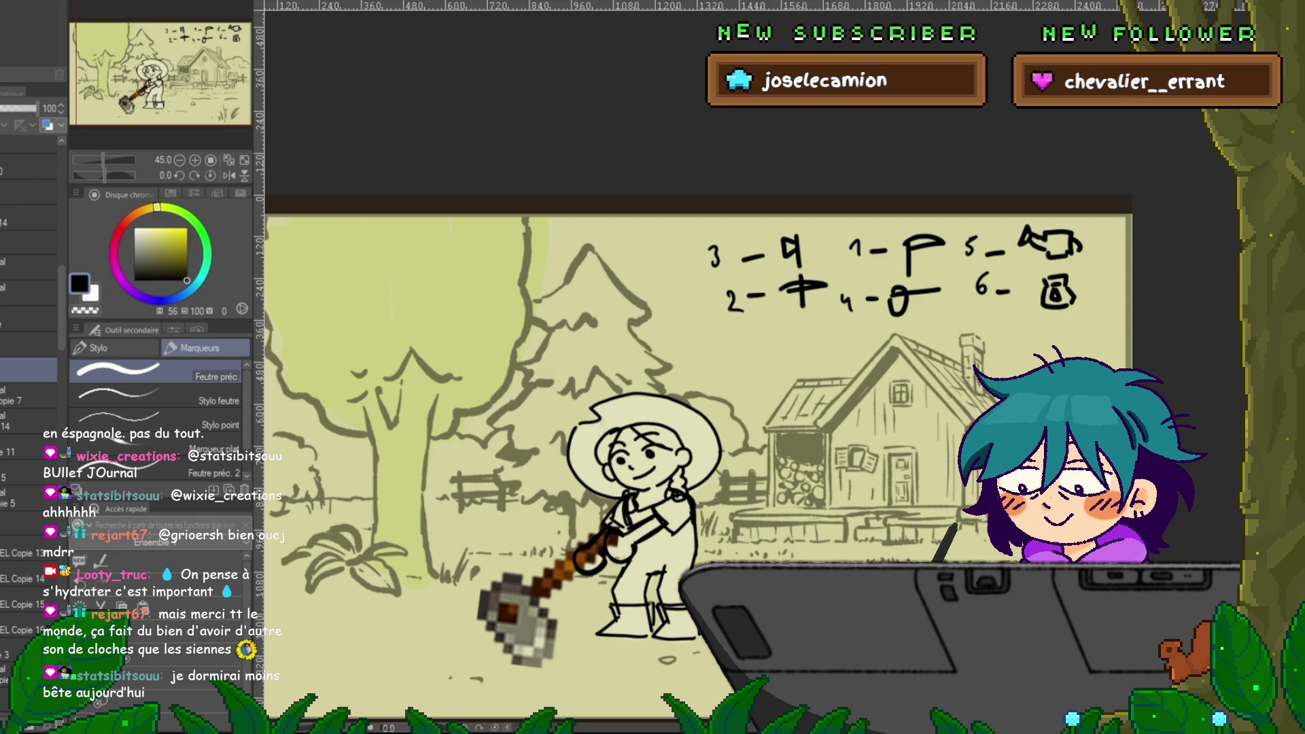
click(28, 267)
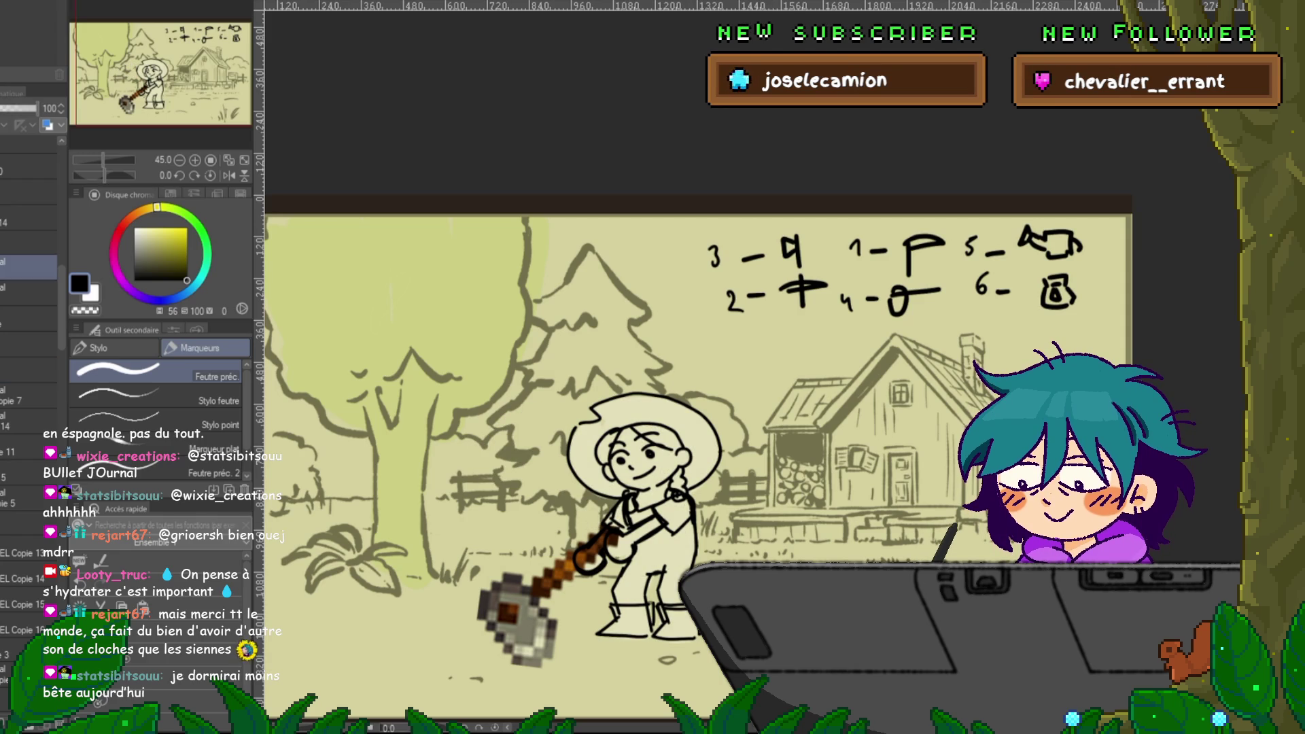
key(ctrl+shift+n)
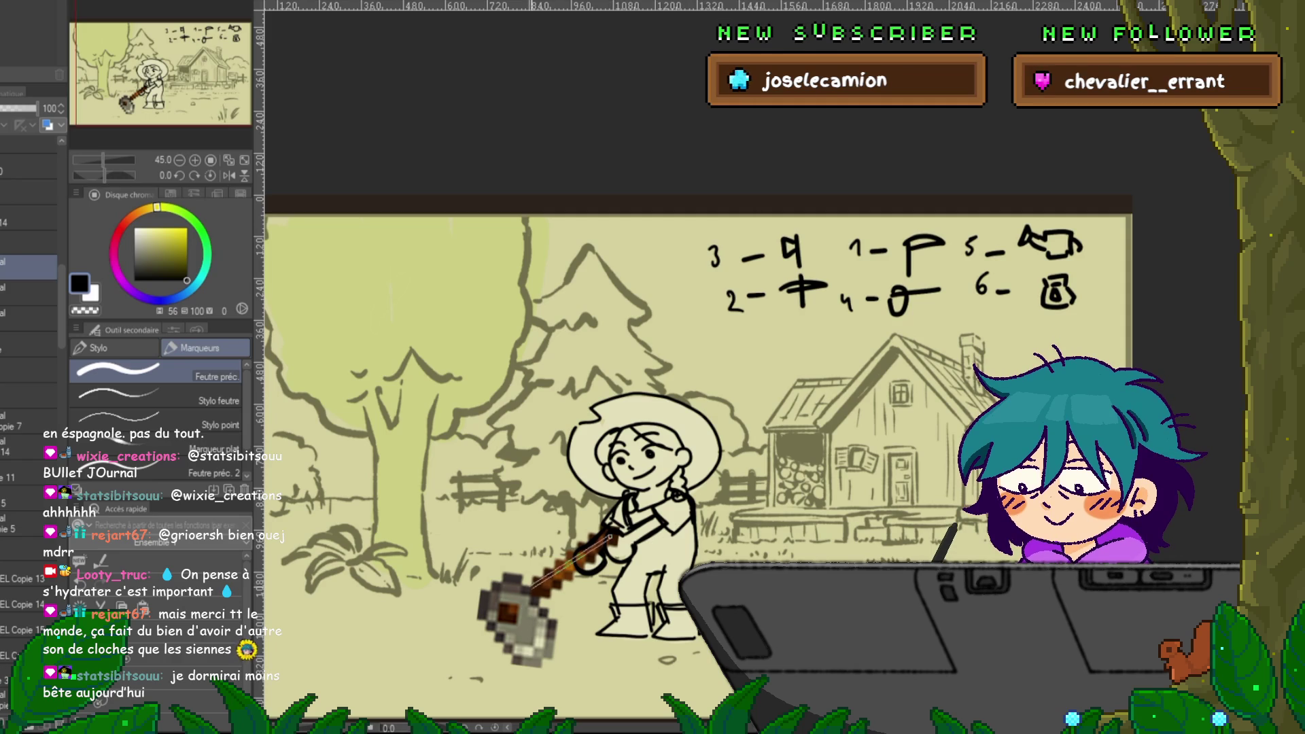
- Ink the mallet's handle and head in line art, redrawing one head stroke
drag(598, 562, 539, 598)
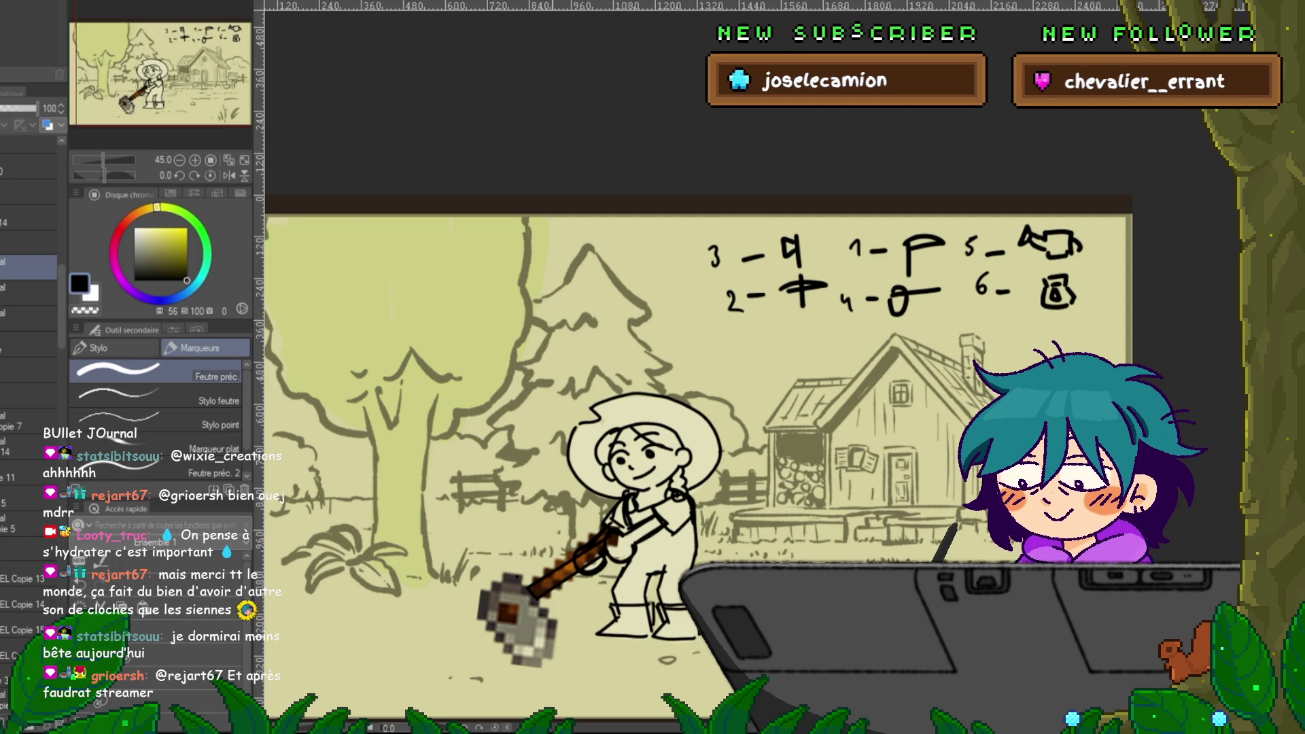
drag(519, 576, 556, 635)
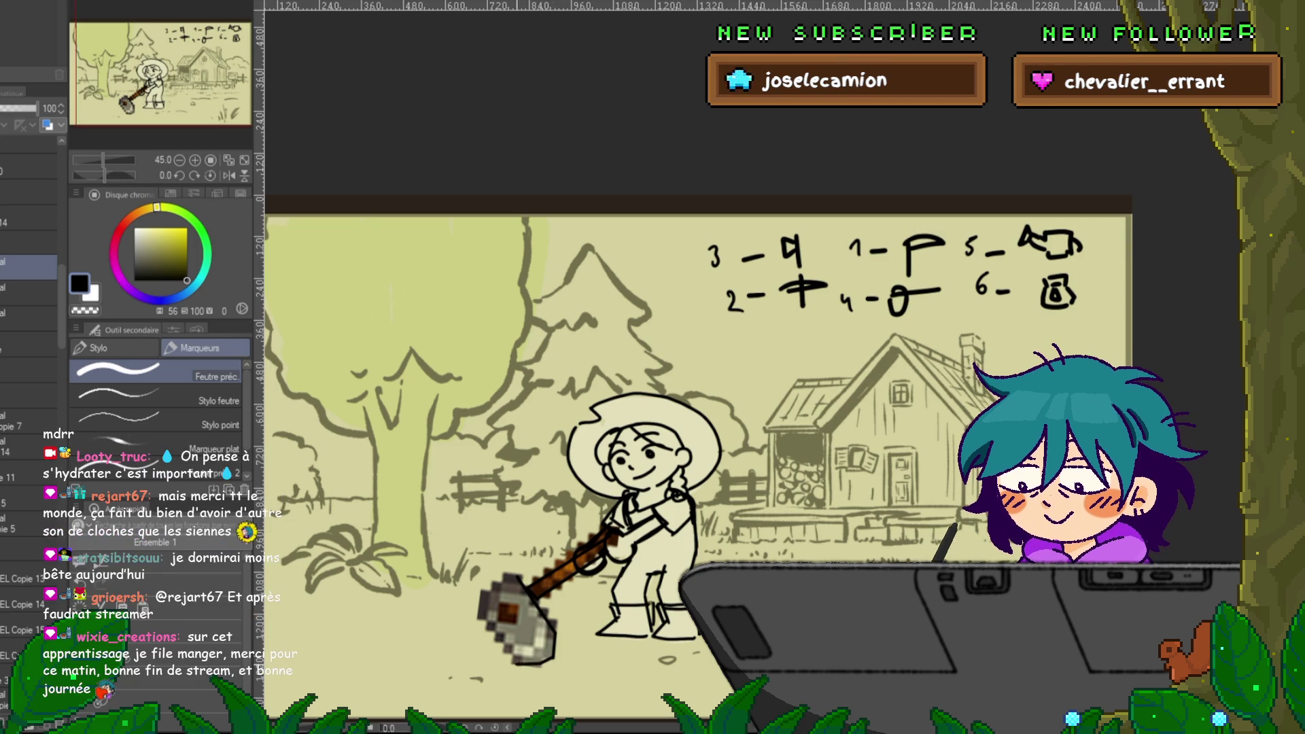
key(ctrl+z)
drag(504, 574, 551, 636)
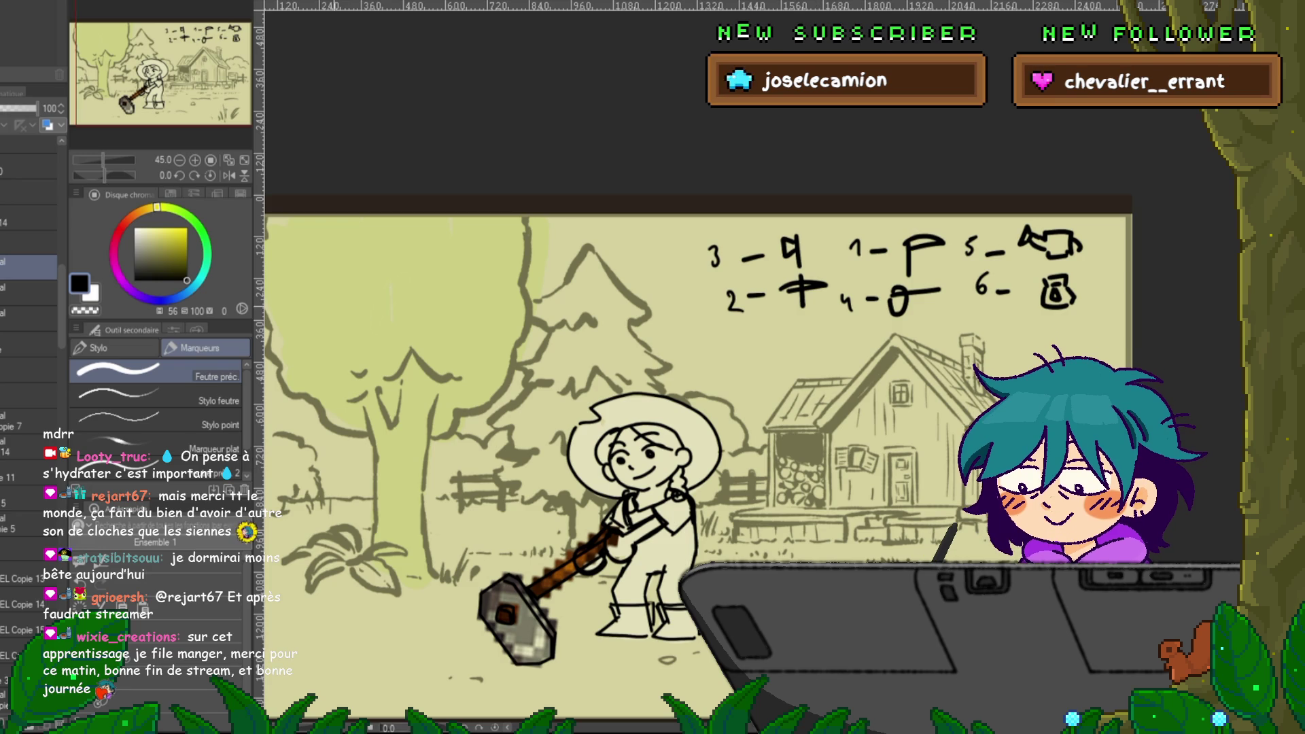
key(ctrl+z)
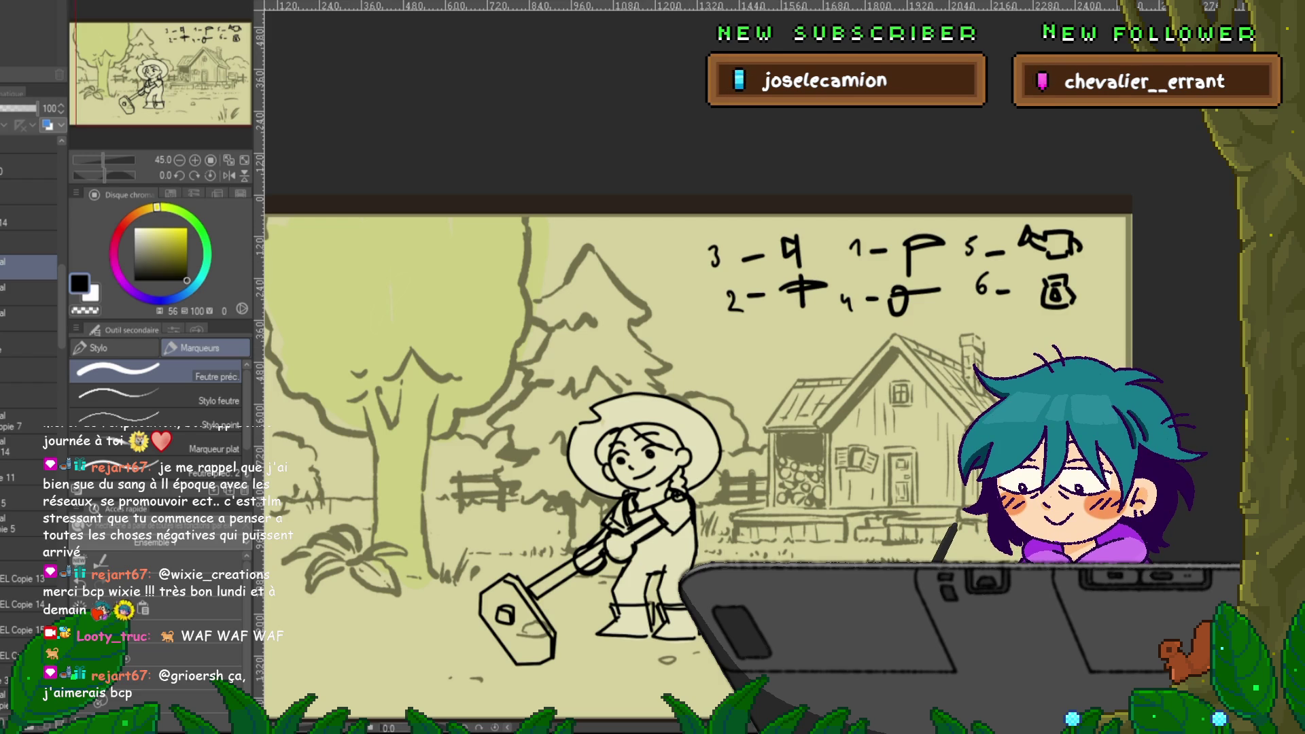
scroll(29, 340, down, 3)
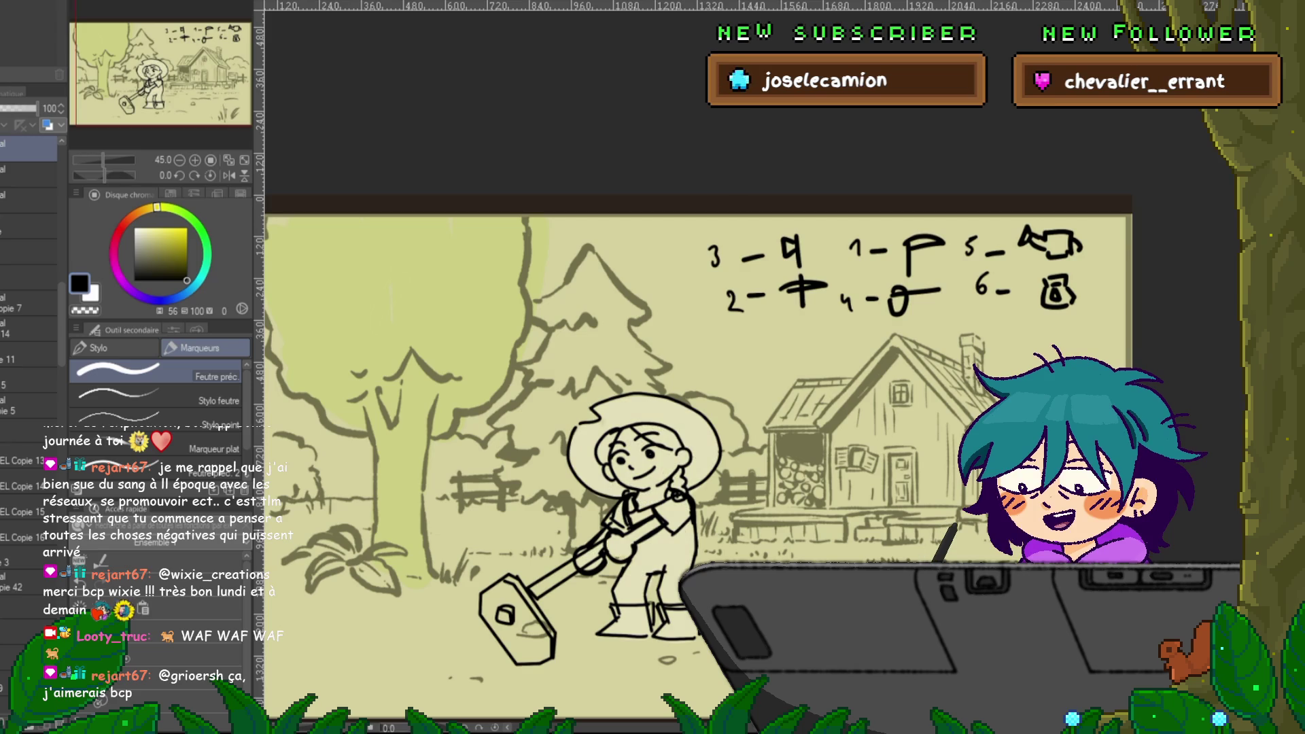
- Test lasso selections around the hand, mallet handle and right boot, then deselect
click(29, 277)
key(m)
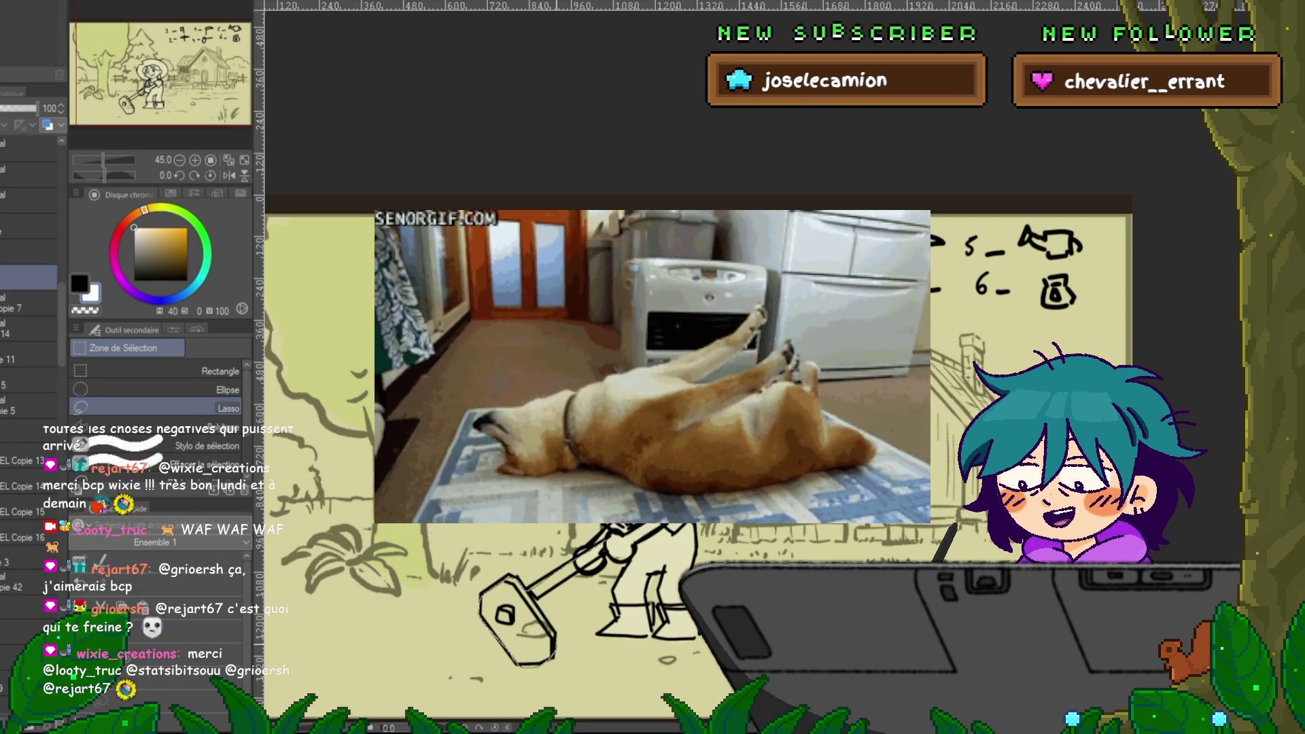
key(ctrl+a)
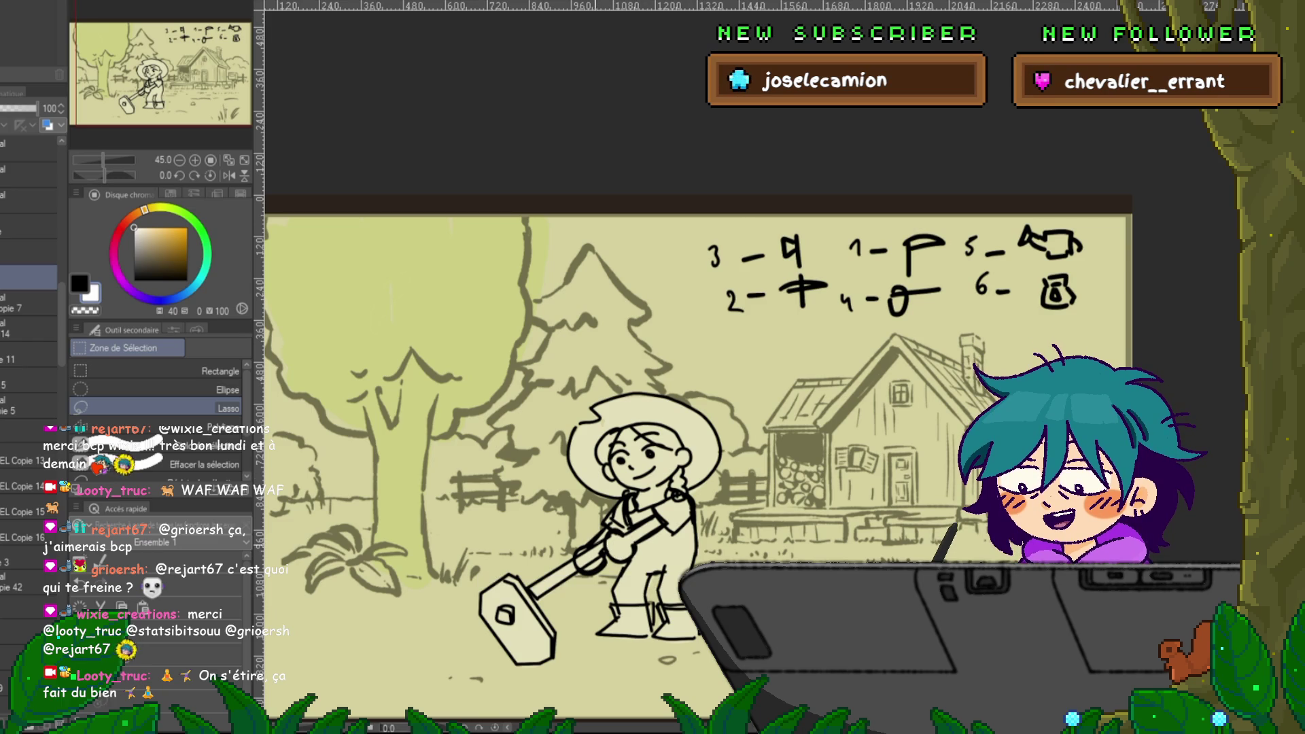
drag(591, 550, 588, 550)
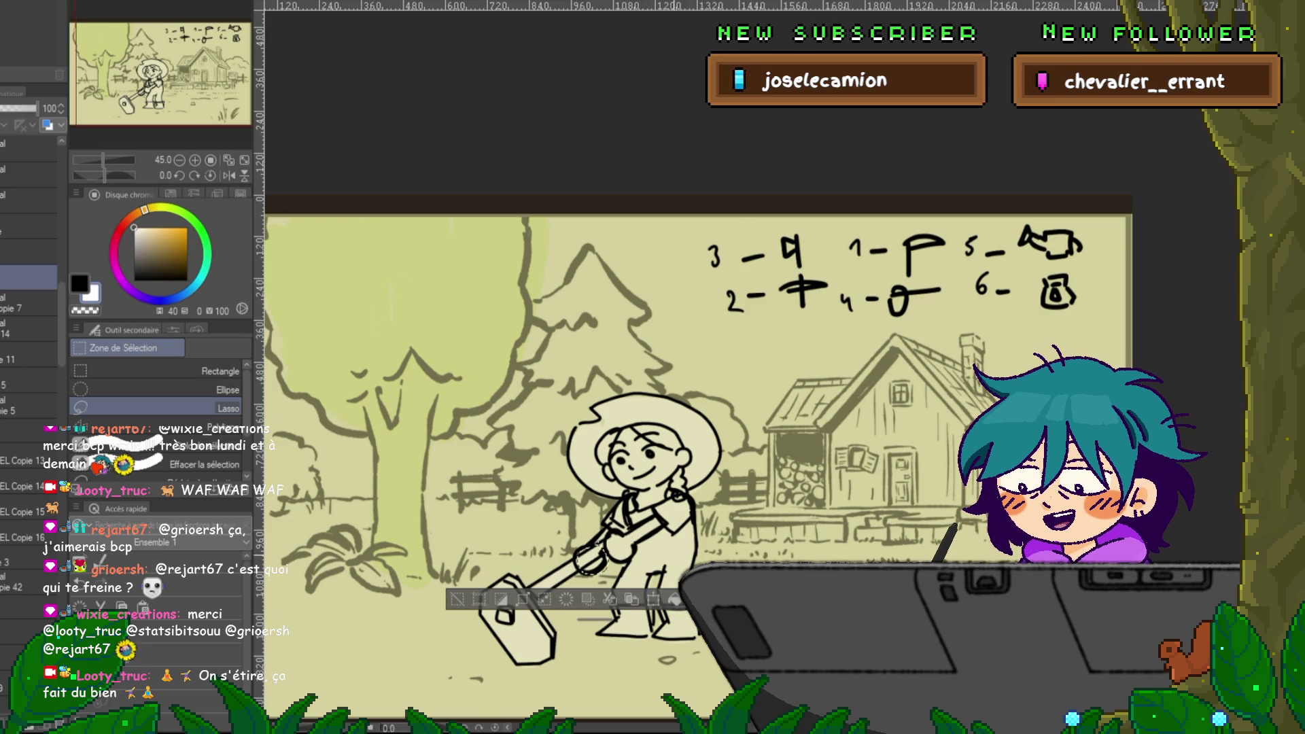
key(ctrl+z)
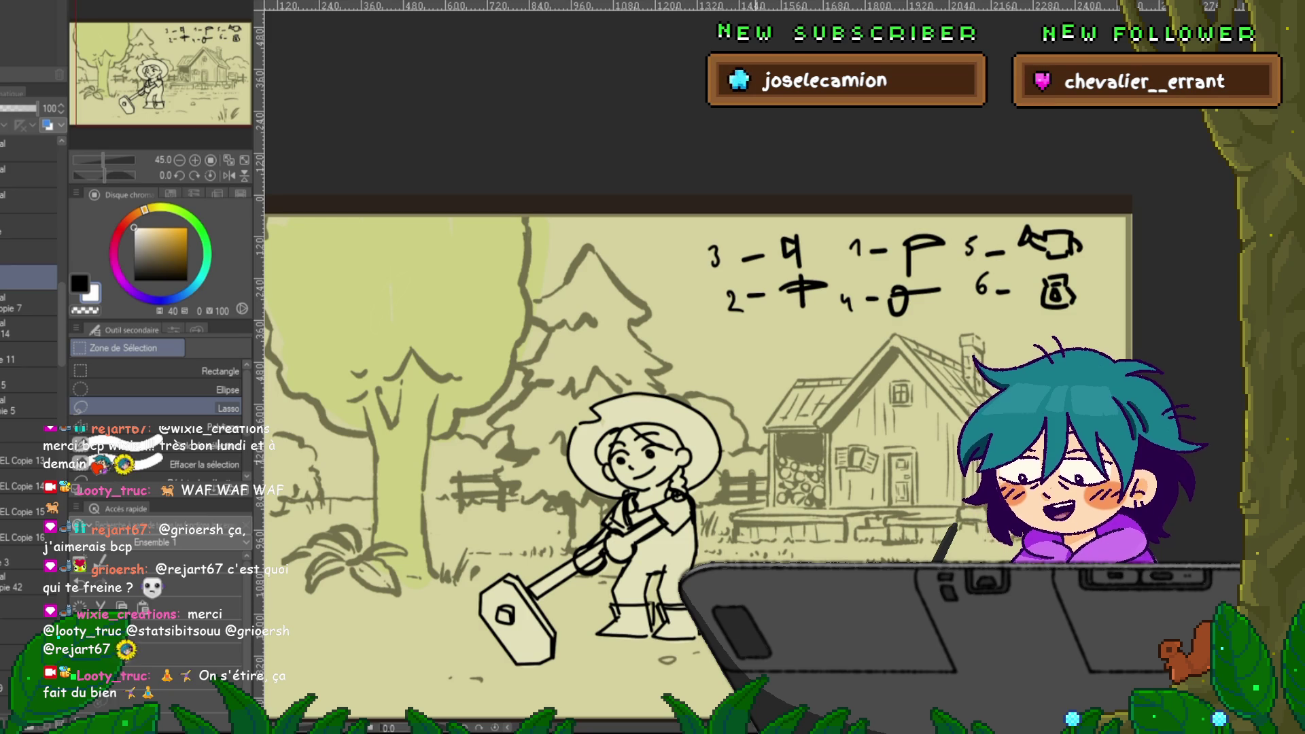
drag(683, 605, 685, 609)
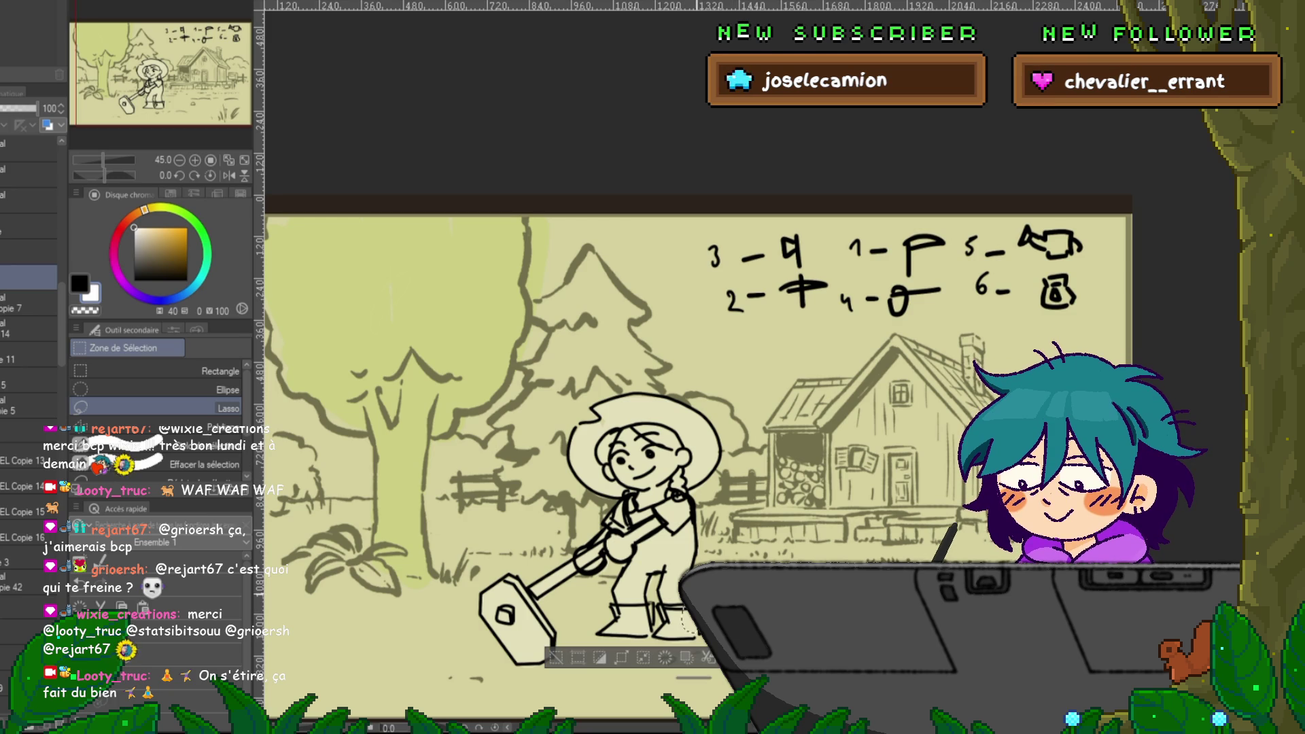
key(ctrl+d)
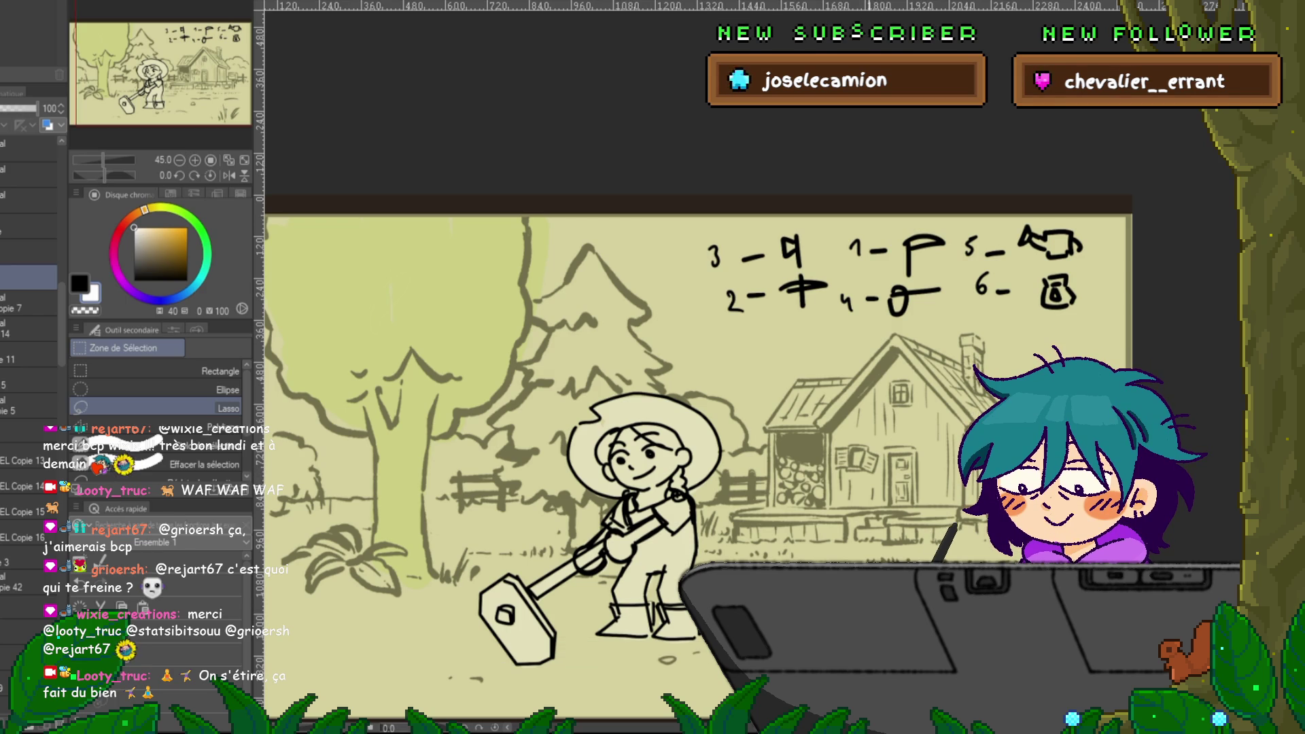
- Switch the drawing colour back to black and add a new blank raster layer
key(x)
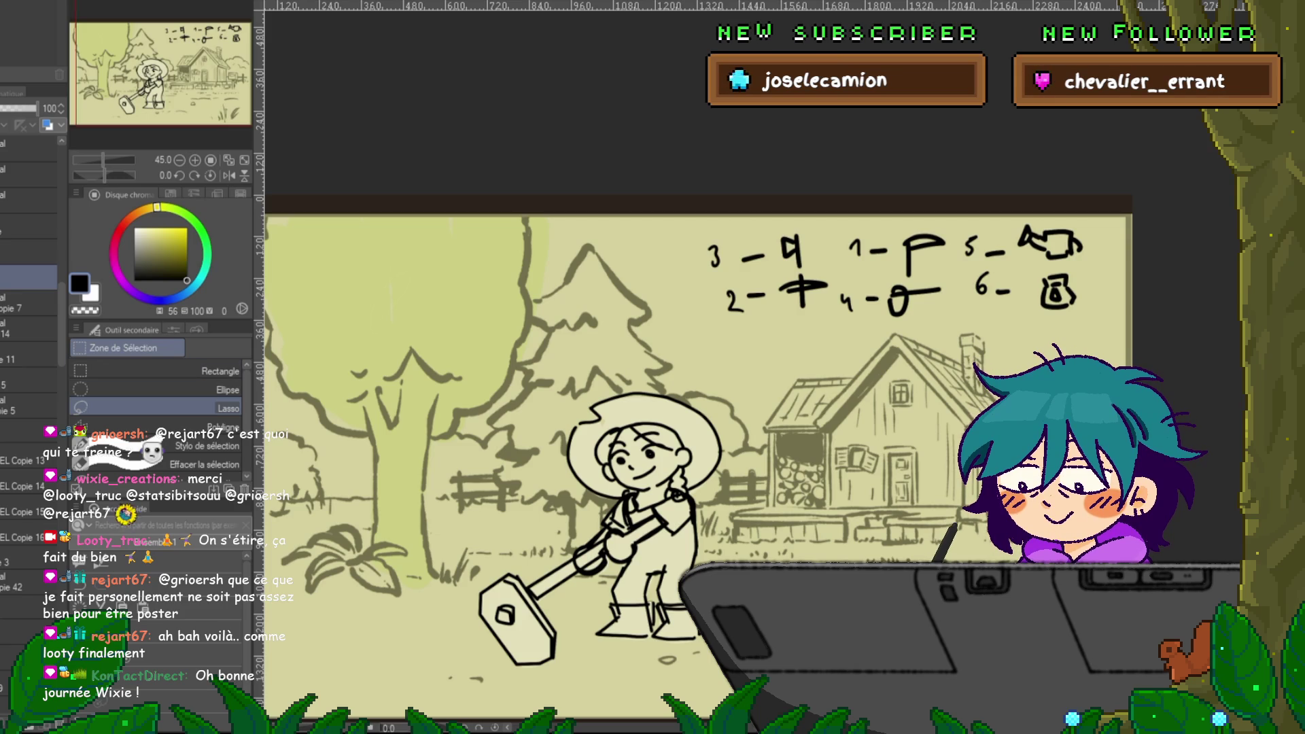
scroll(30, 340, down, 3)
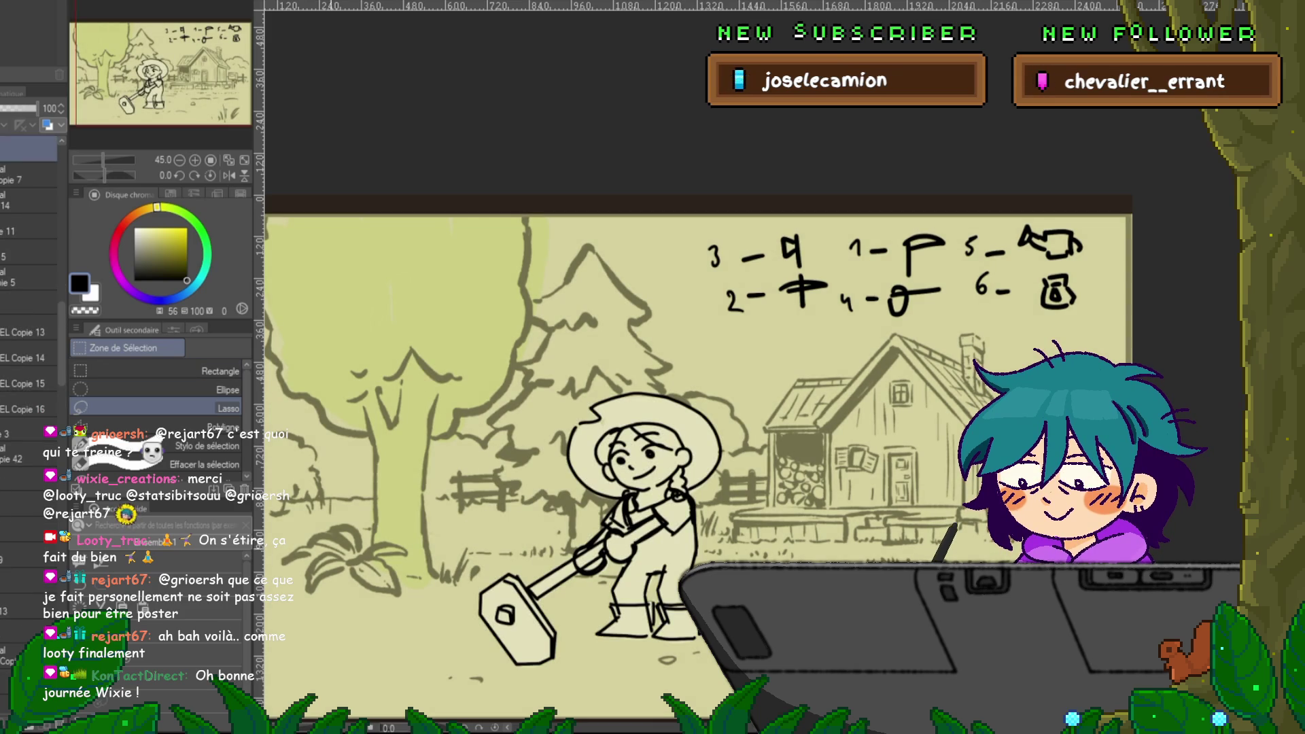
scroll(30, 340, up, 5)
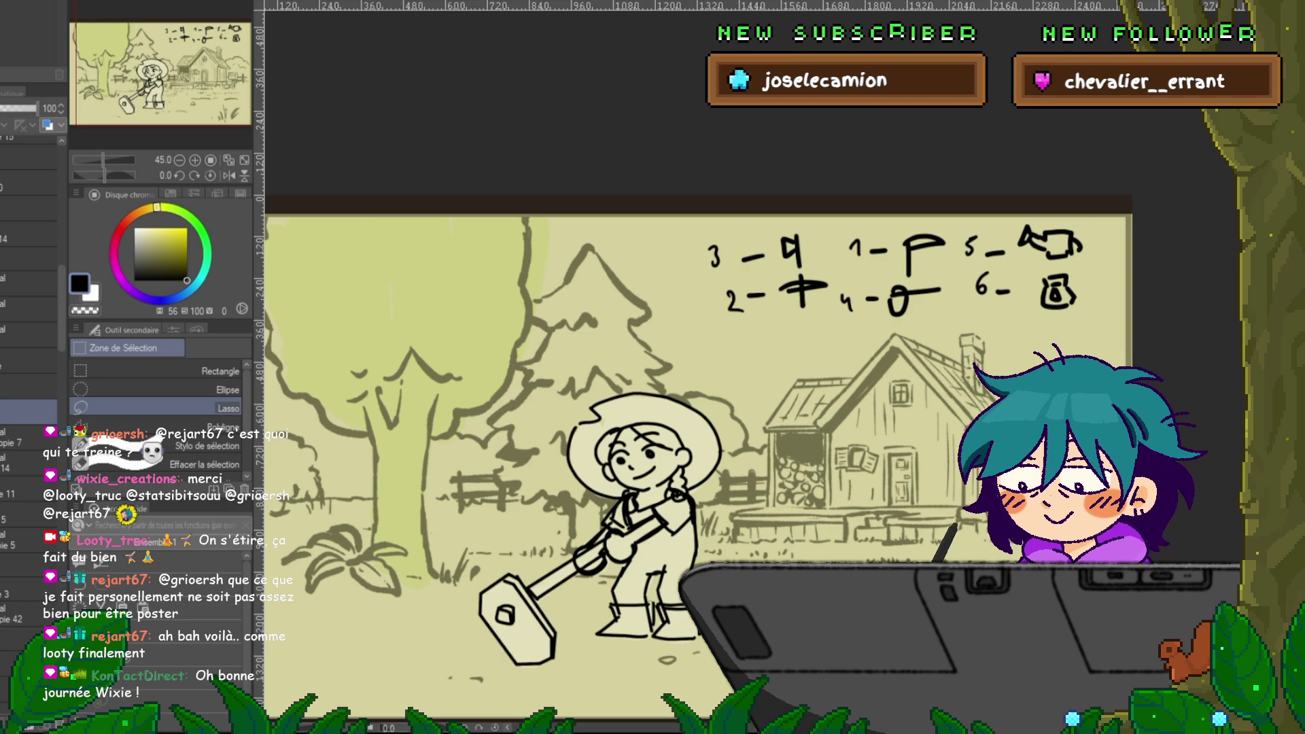
click(27, 259)
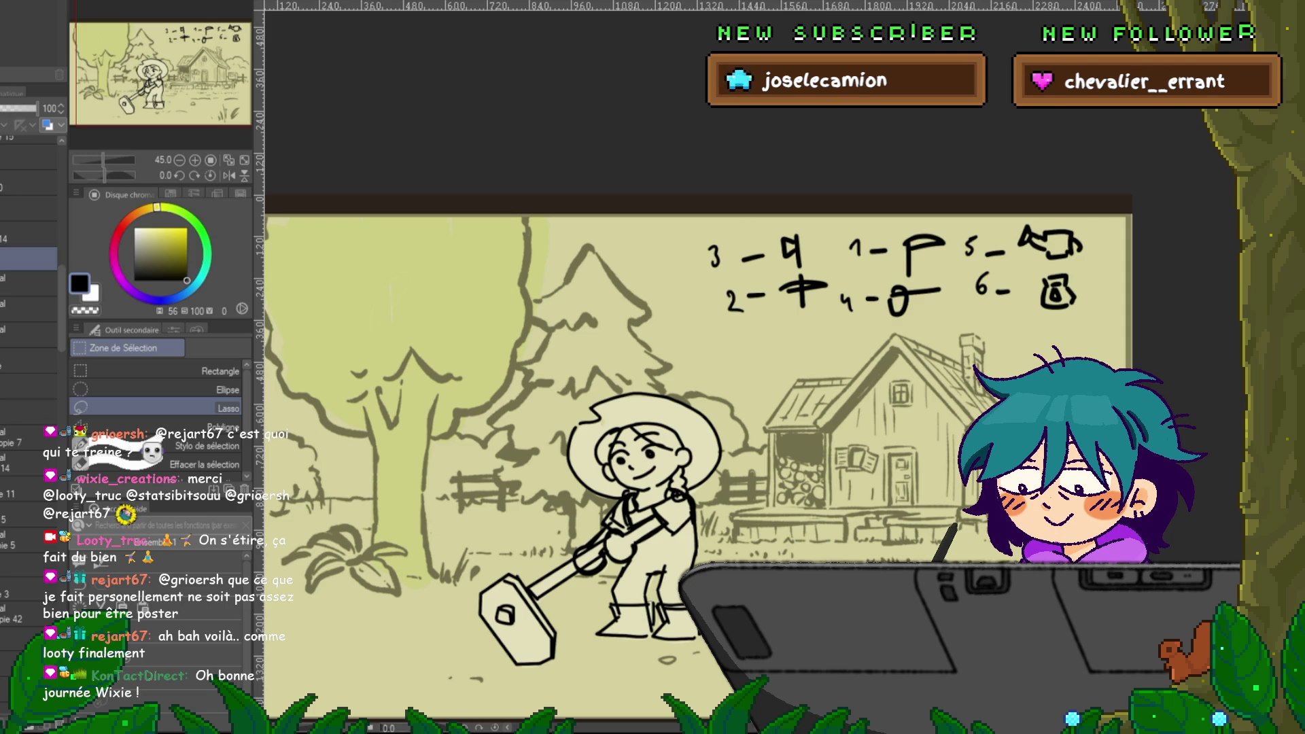
key(ctrl+shift+n)
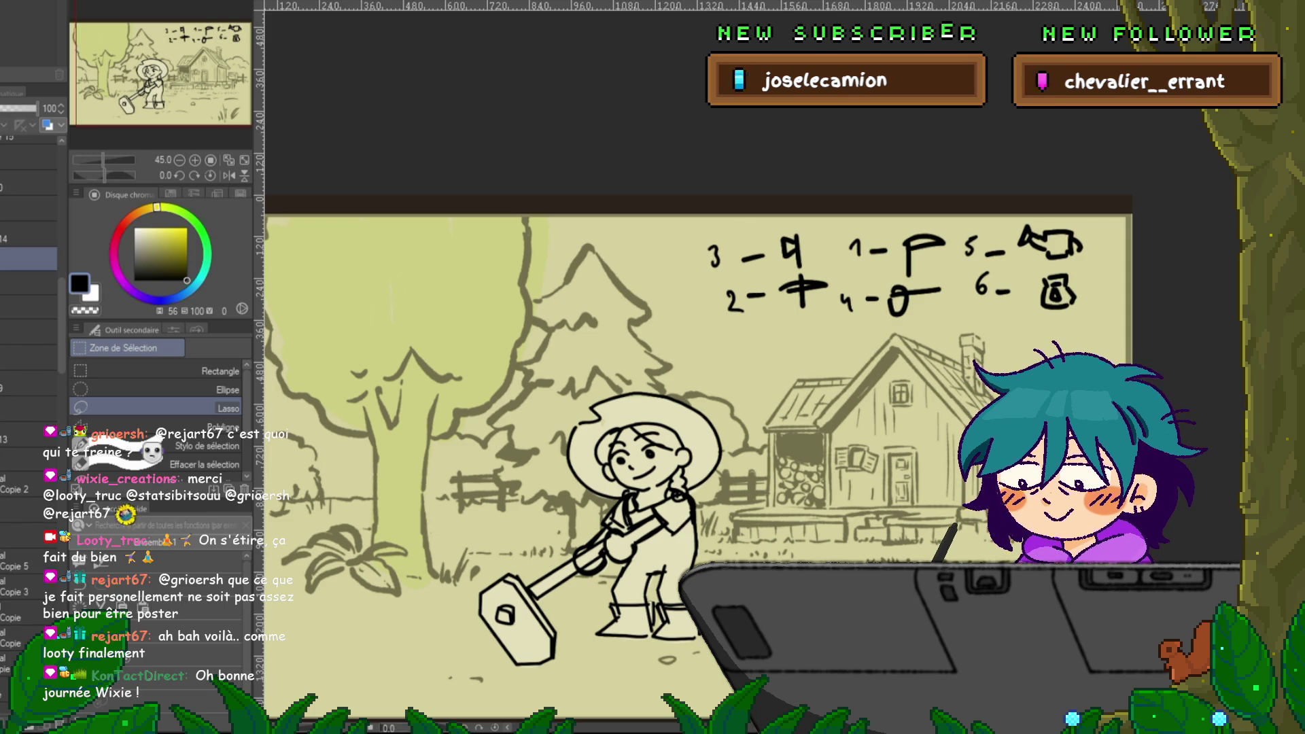
- Fade the sketch layer to 32% opacity and draw a new boot outline at her foot
mouse_move(37, 108)
mouse_down()
mouse_move(14, 109)
mouse_move(39, 108)
mouse_up()
key(p)
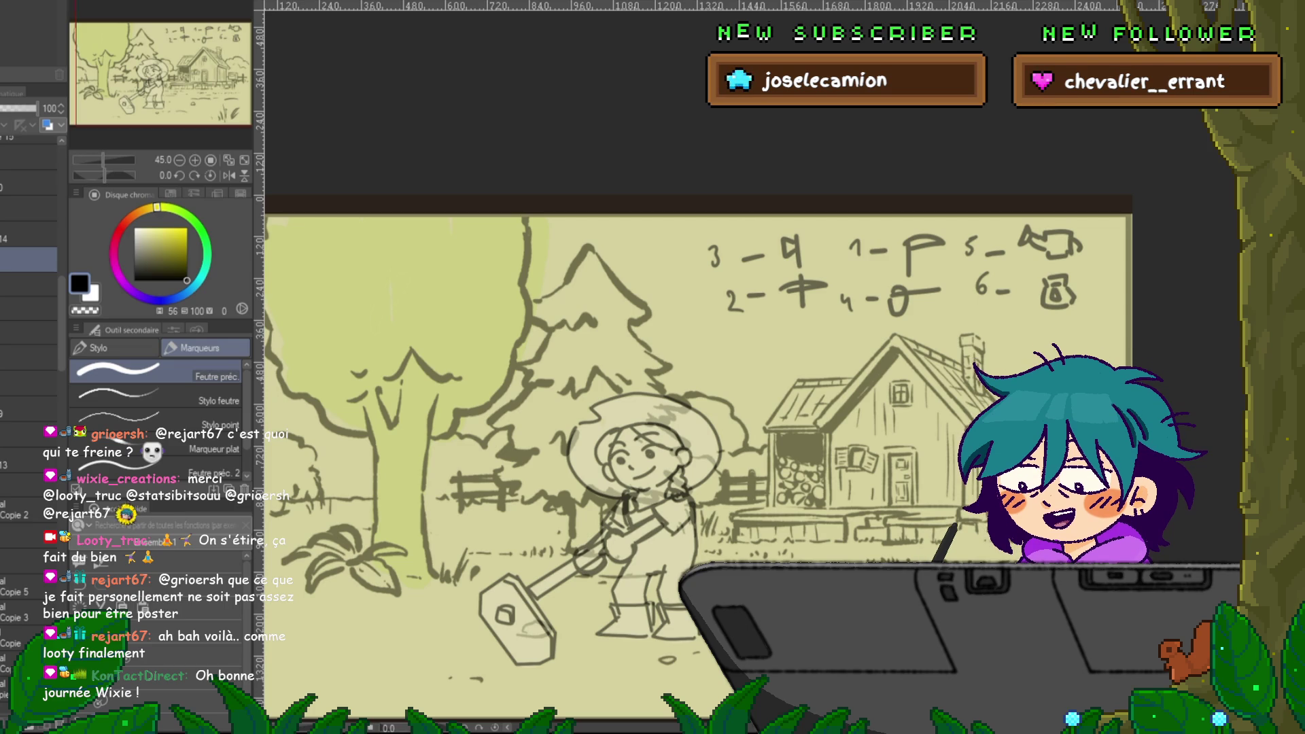
drag(680, 407, 693, 414)
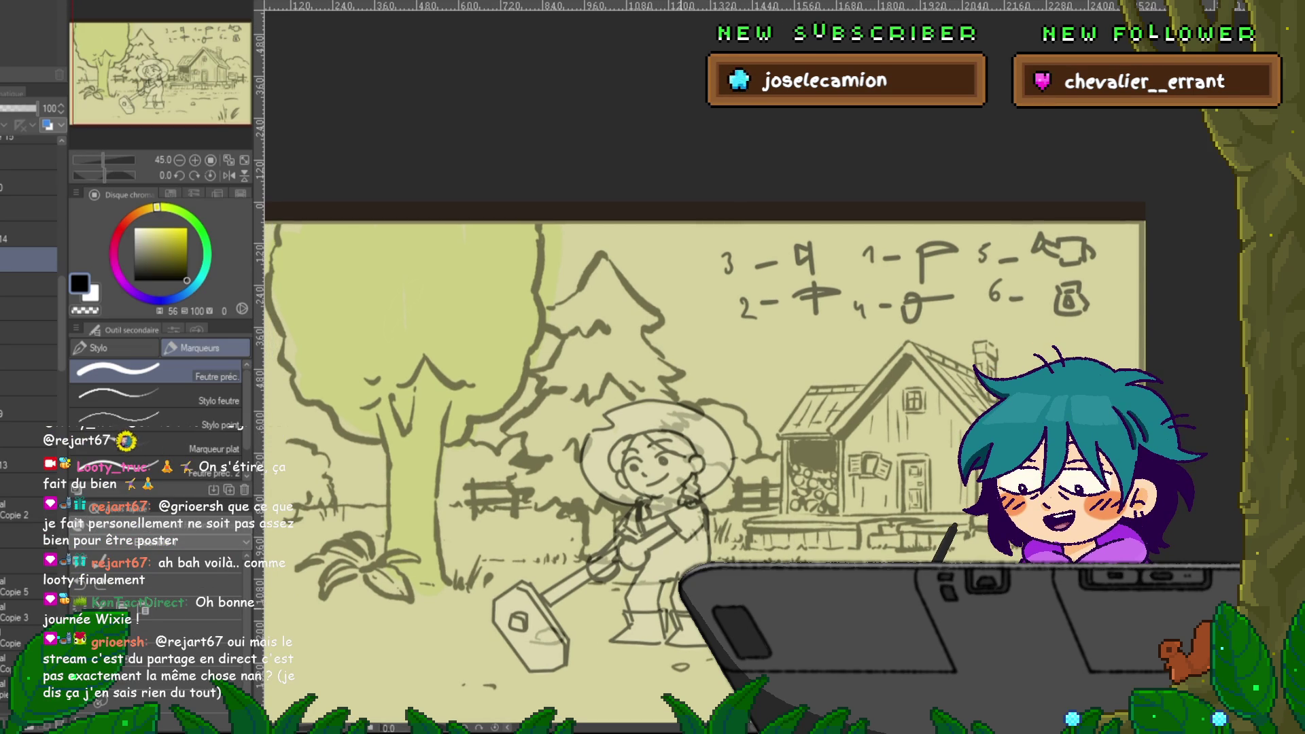
mouse_move(704, 428)
mouse_down()
mouse_move(688, 394)
mouse_move(665, 394)
mouse_up()
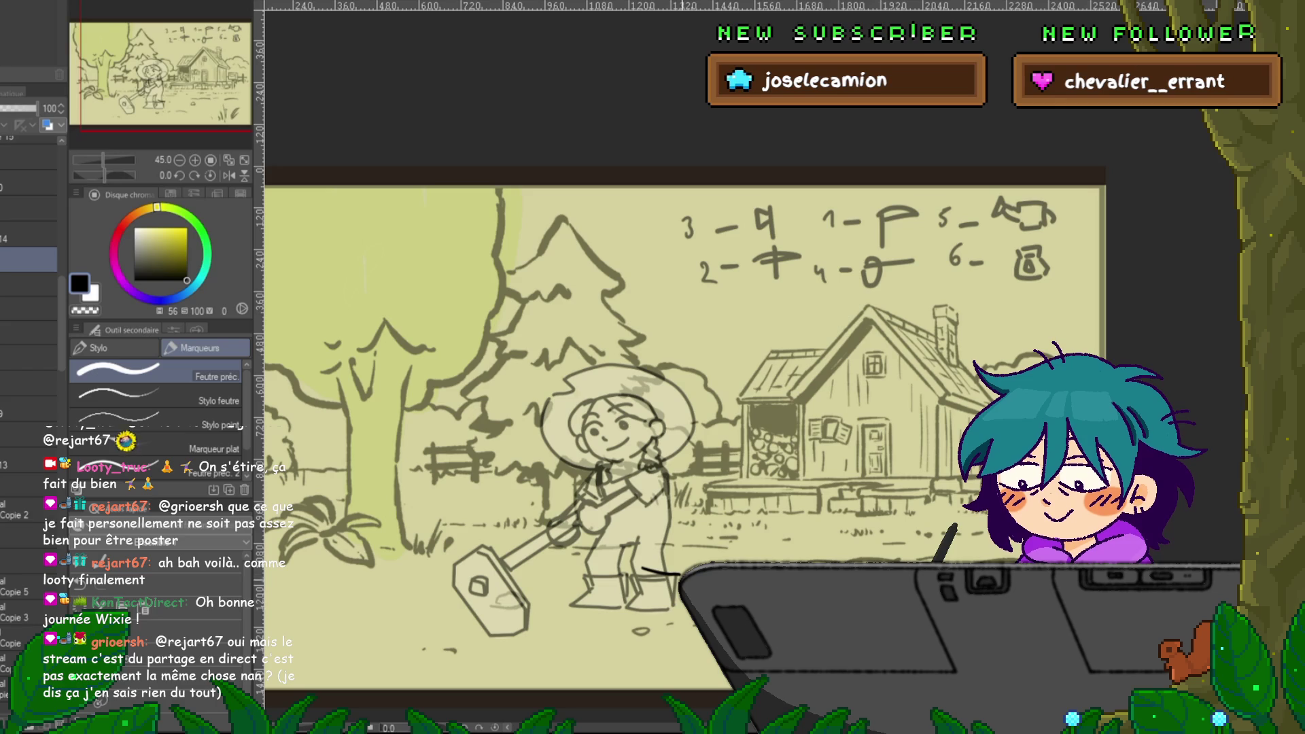
mouse_move(643, 572)
mouse_down()
mouse_move(628, 601)
mouse_move(642, 590)
mouse_up()
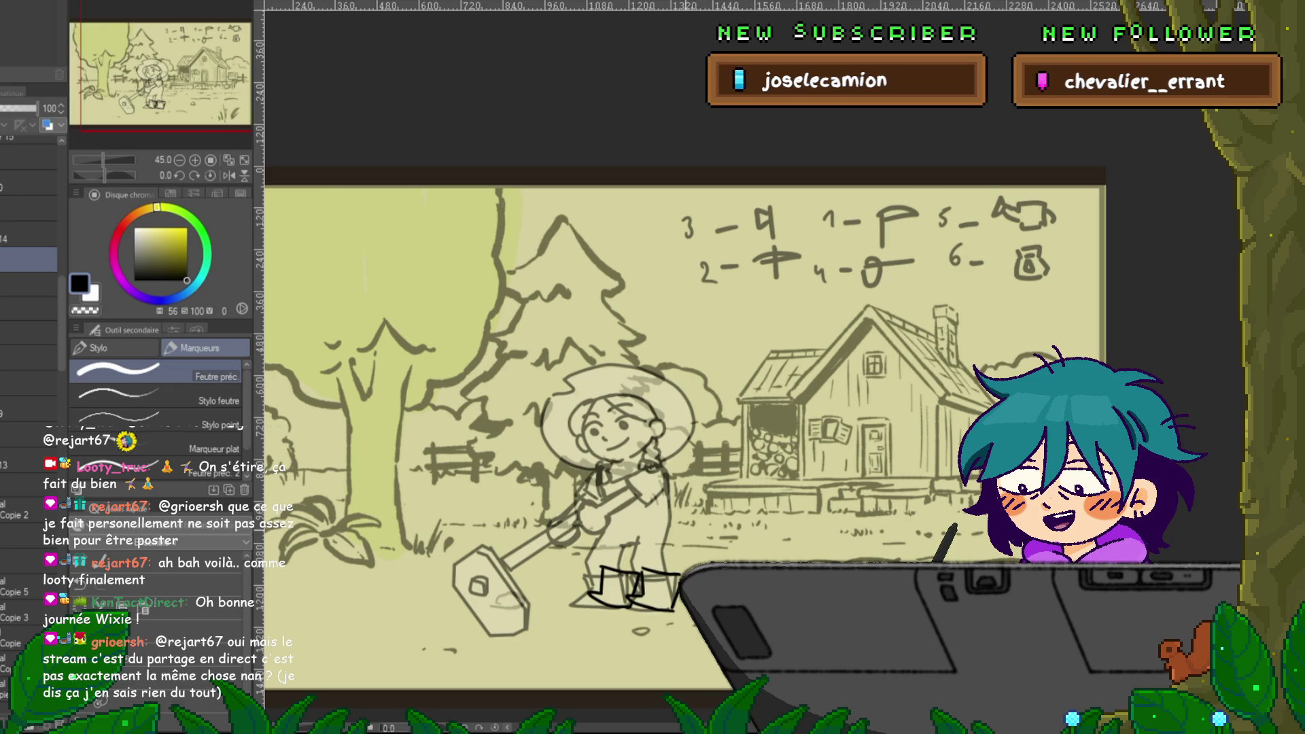
- Draw the girl's leg and body lines, redoing the front leg, then sketch her hatted head
mouse_move(700, 476)
mouse_down()
mouse_move(674, 568)
mouse_move(647, 565)
mouse_up()
drag(625, 521, 612, 569)
key(ctrl+z)
drag(627, 507, 610, 568)
drag(643, 463, 624, 510)
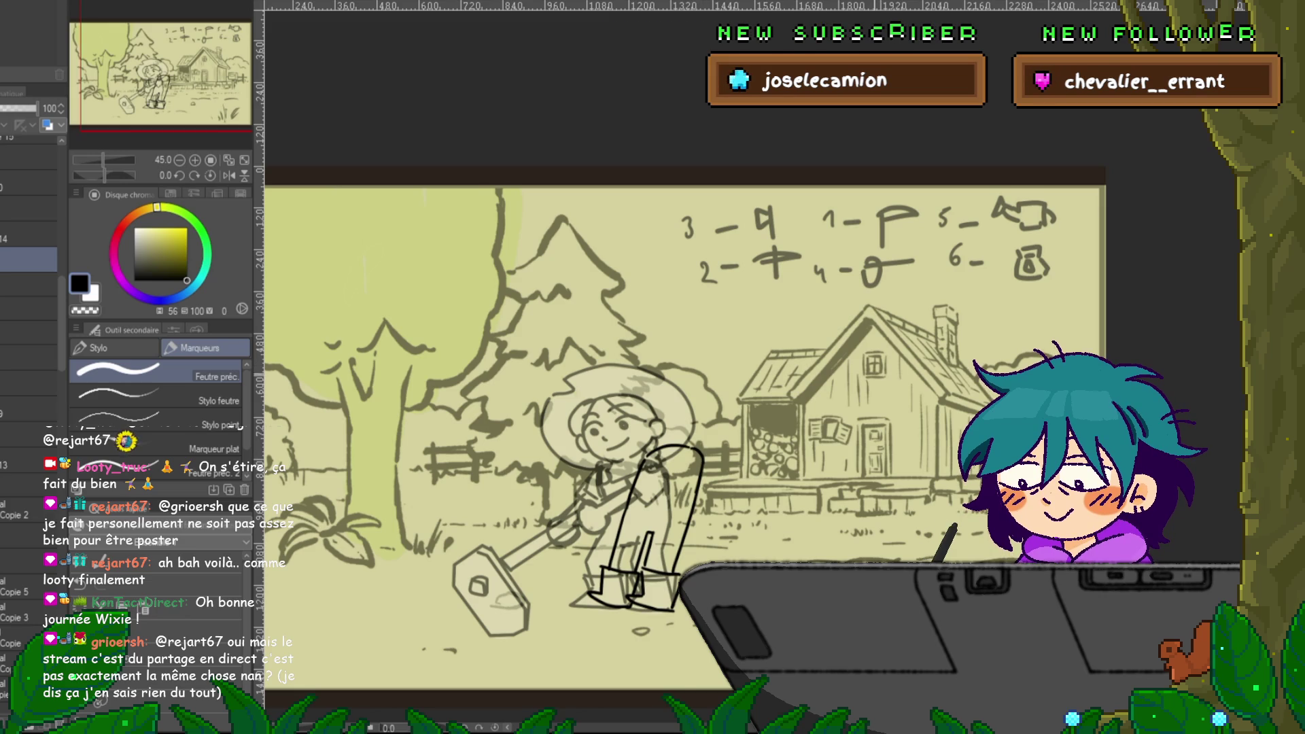
drag(680, 408, 668, 441)
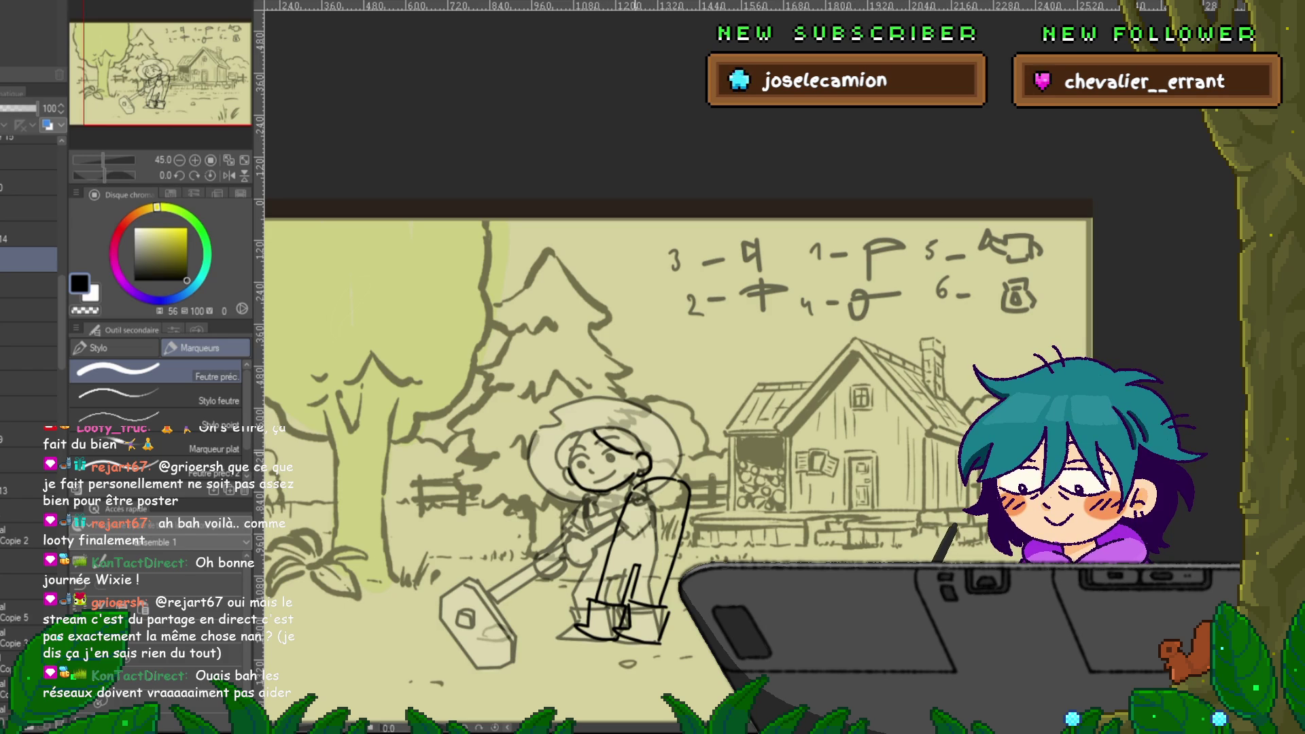
drag(564, 440, 555, 468)
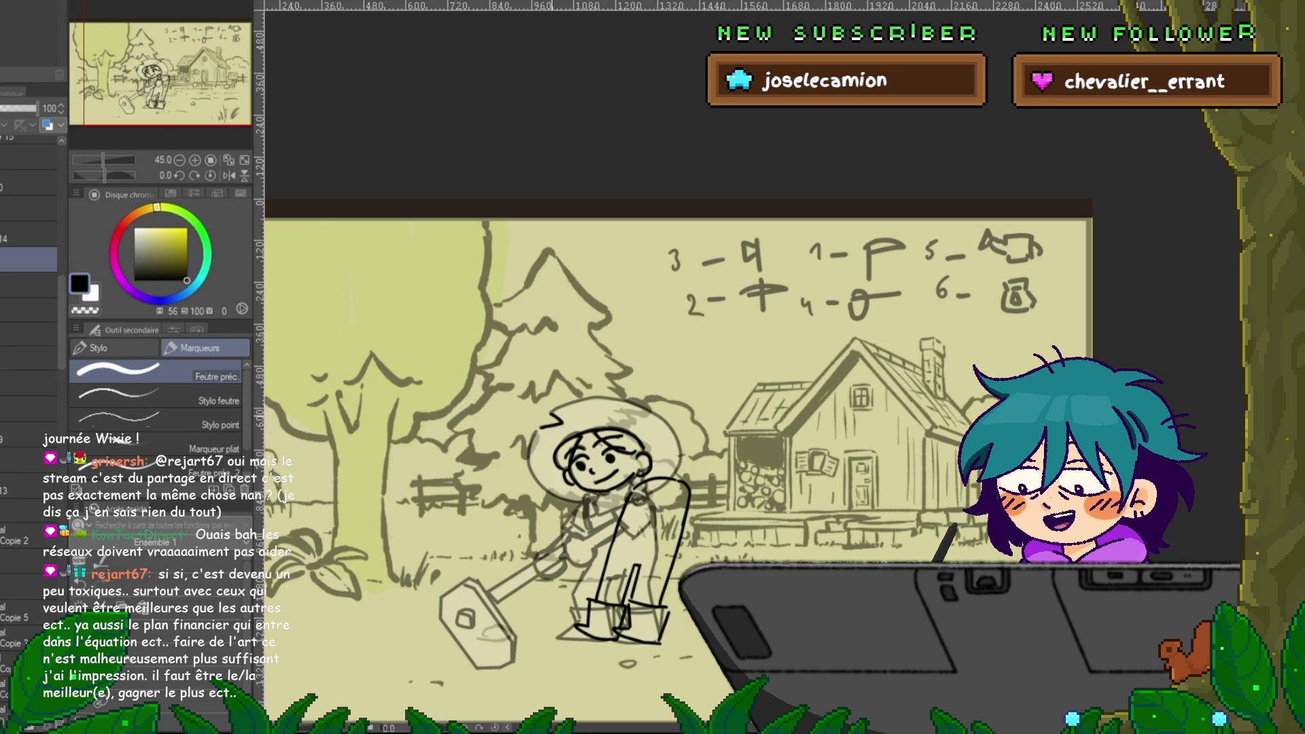
drag(537, 435, 584, 501)
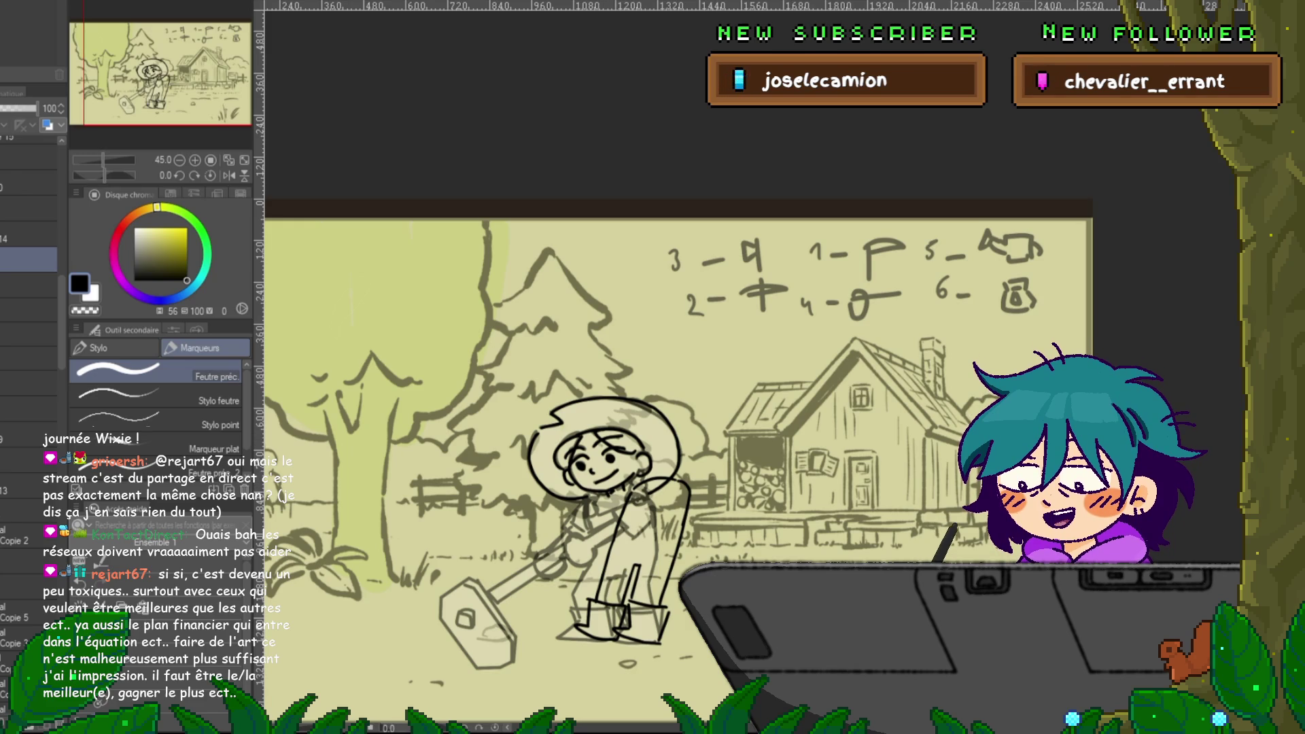
- Rotate the newly drawn head to tilt it to a new angle
key(ctrl+t)
drag(687, 381, 683, 433)
key(Return)
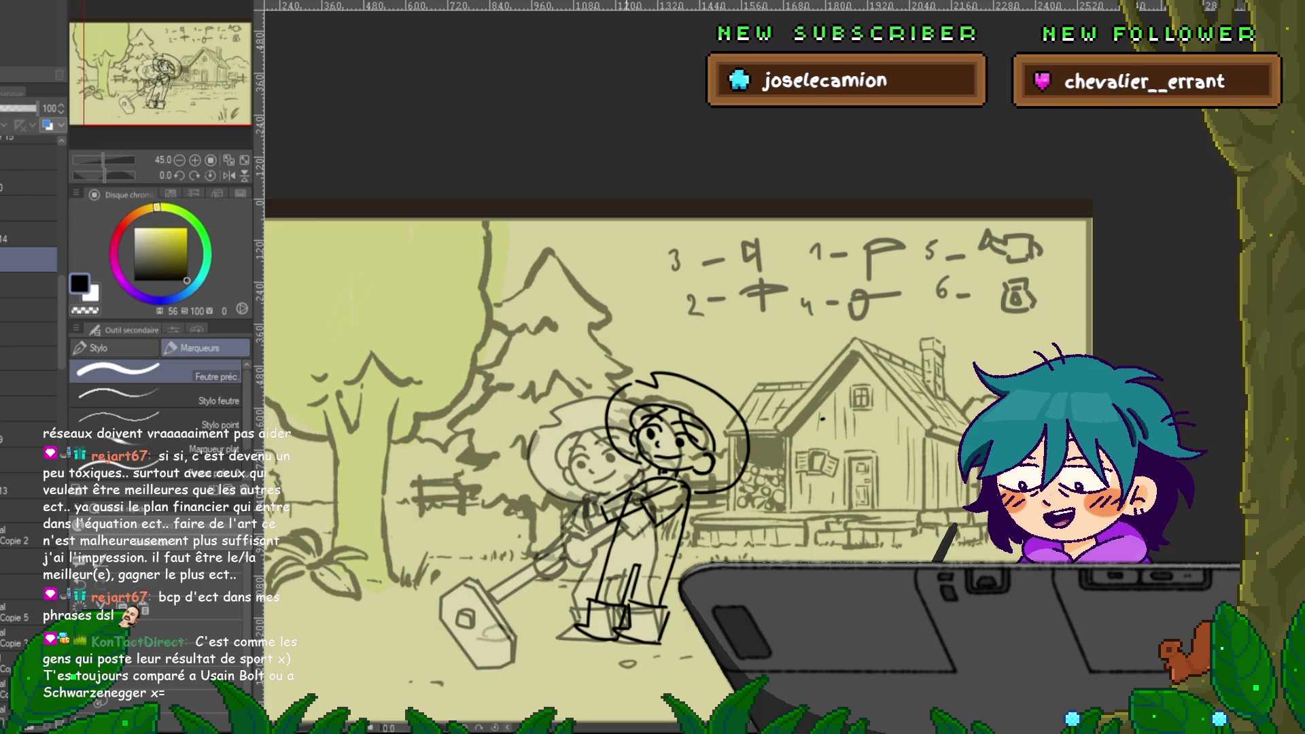
drag(600, 519, 585, 548)
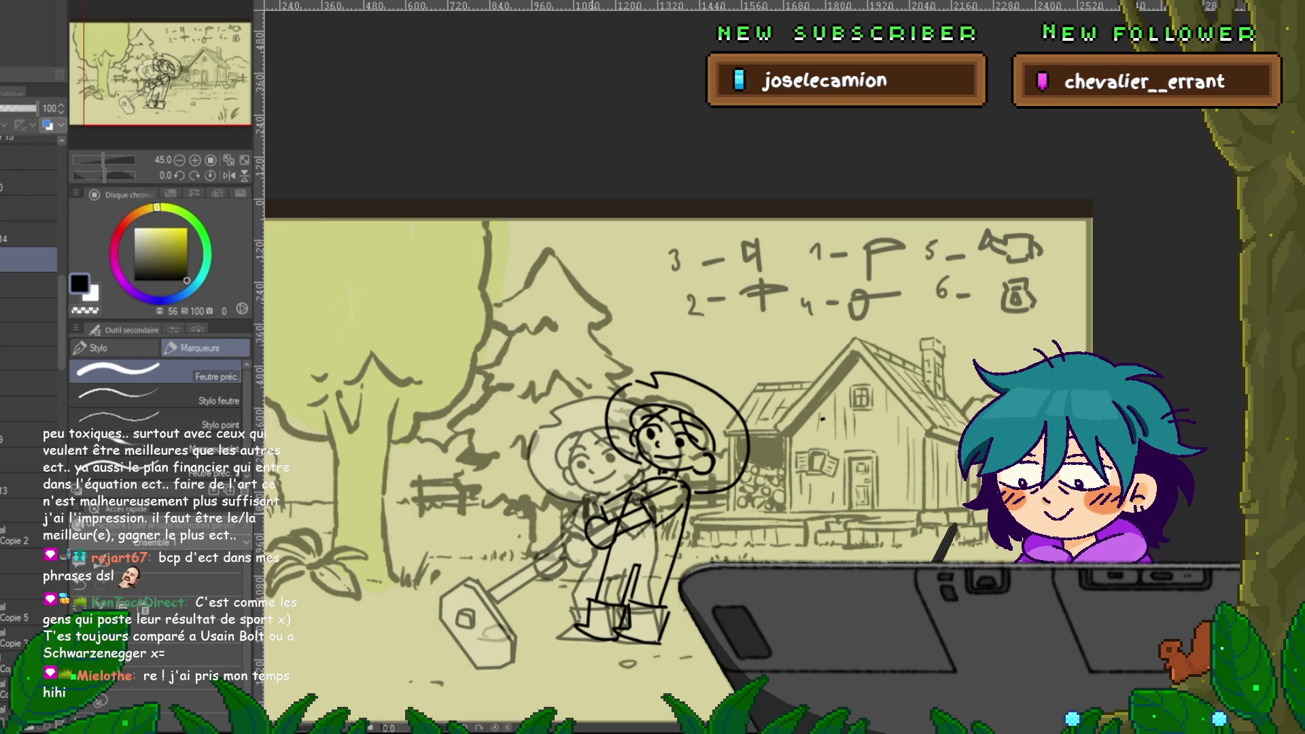
key(ctrl+z)
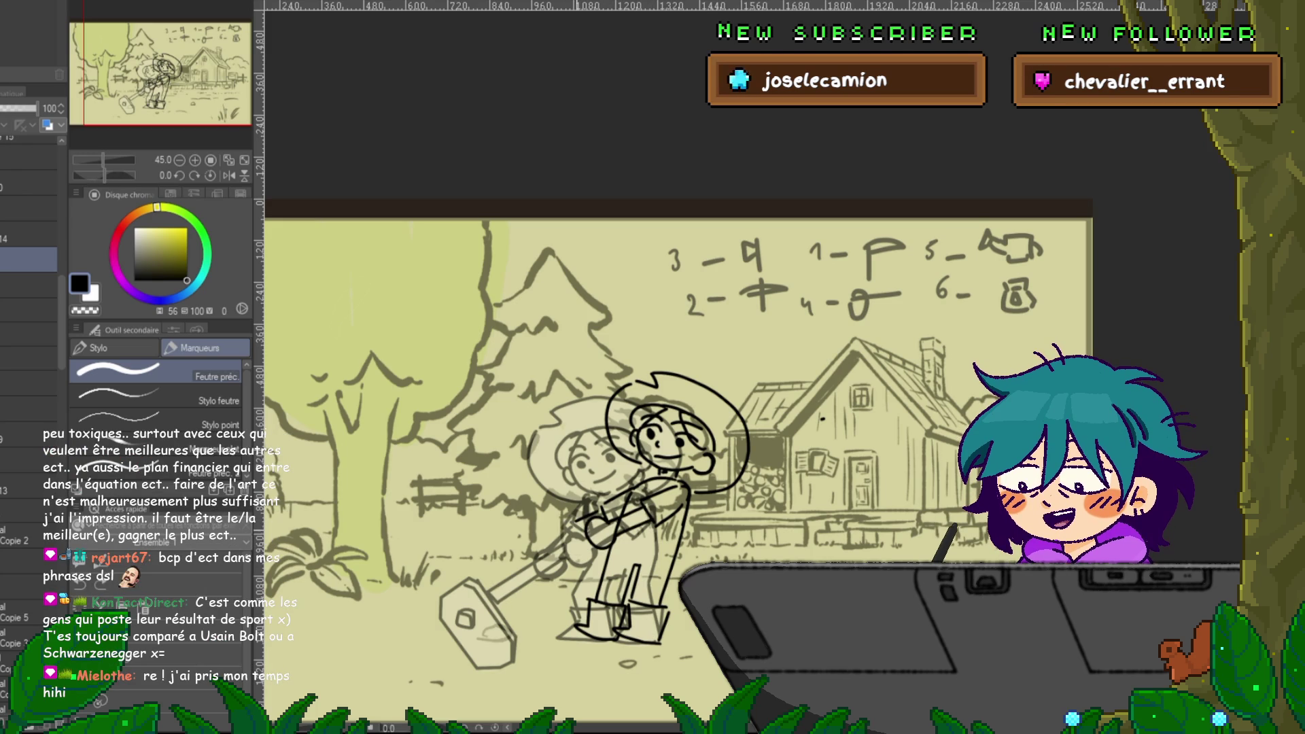
drag(569, 523, 560, 550)
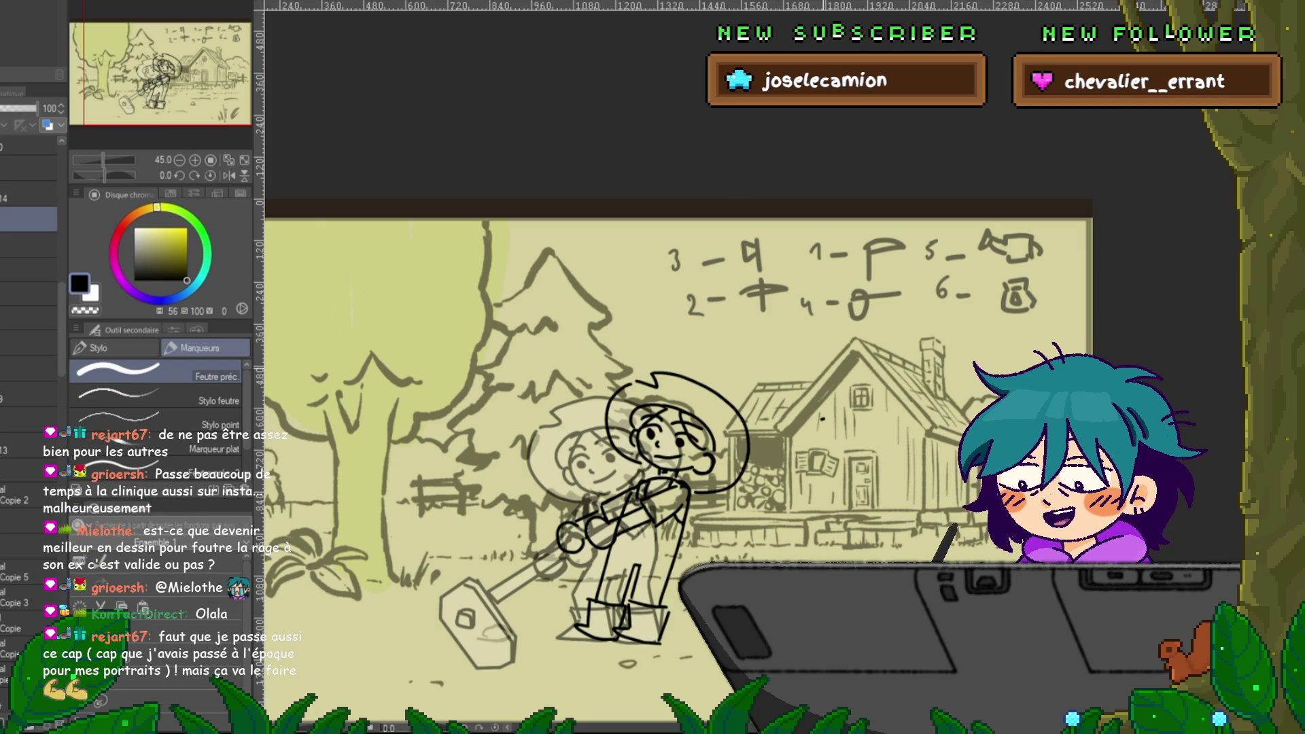
drag(758, 407, 826, 367)
key(ctrl+z)
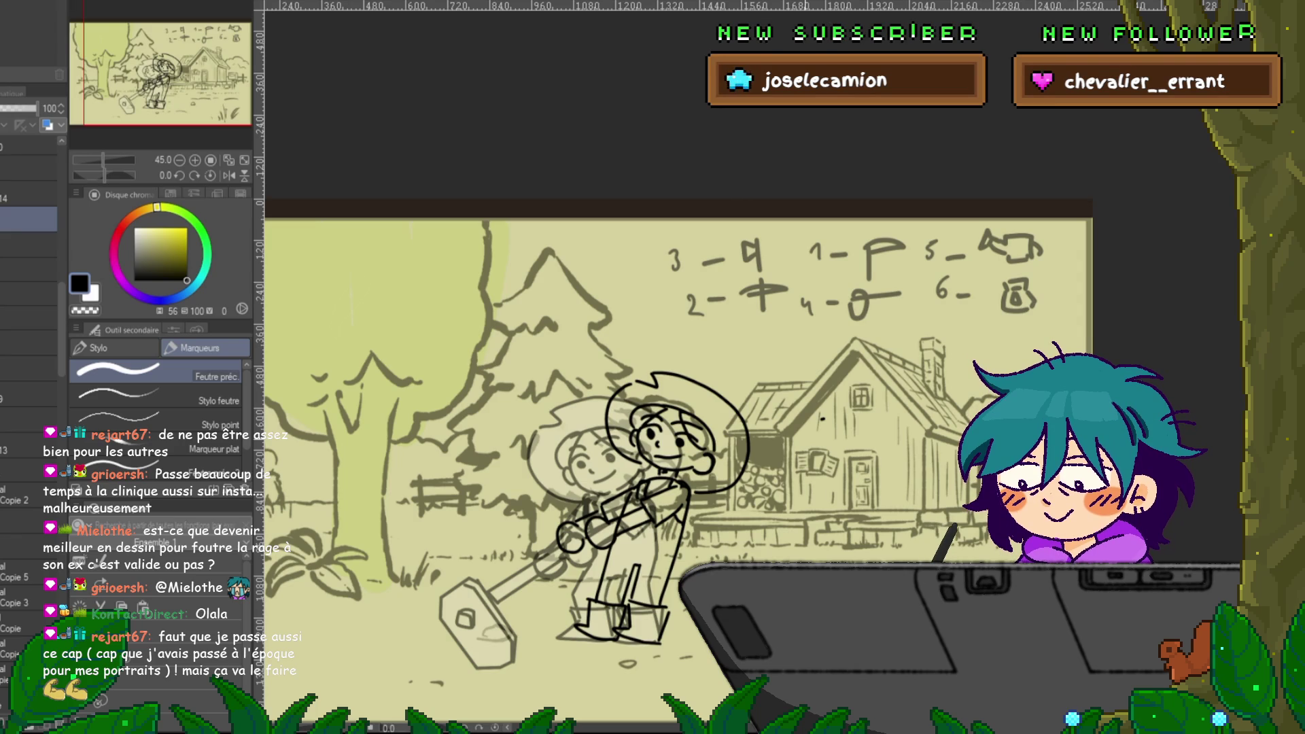
click(804, 435)
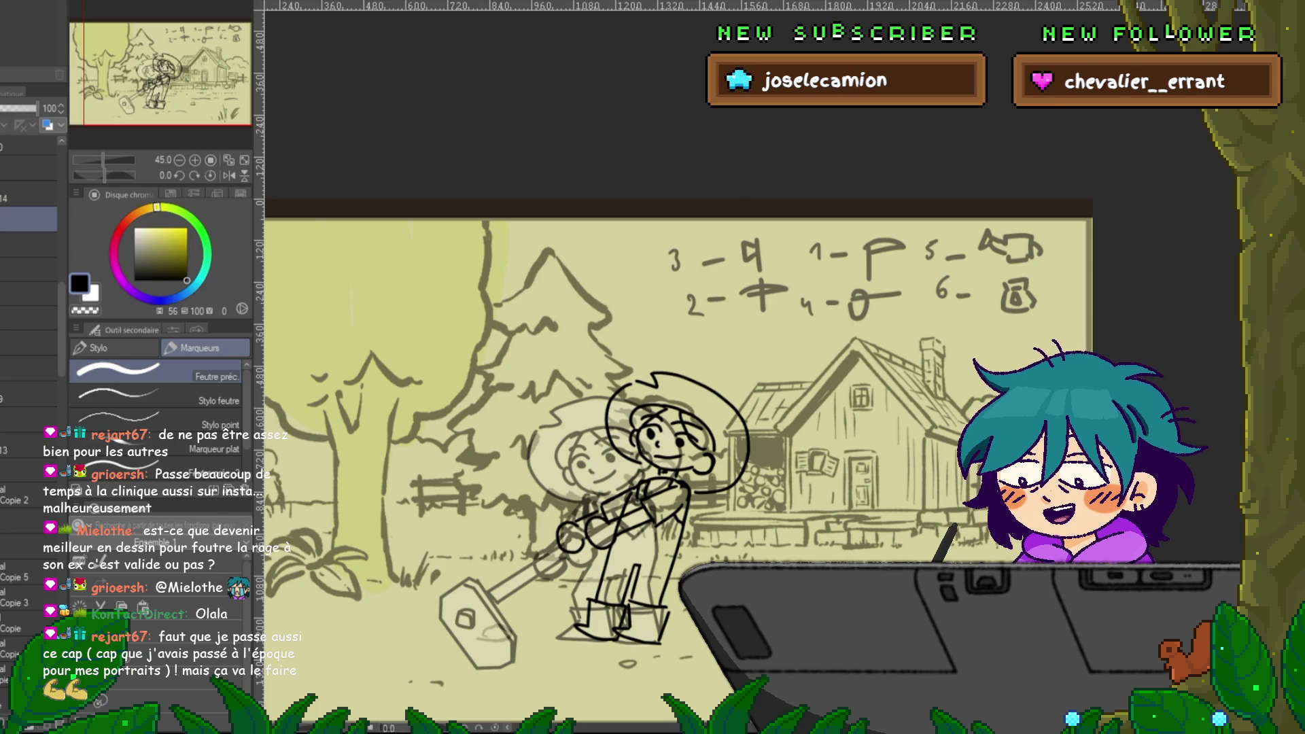
drag(812, 425, 846, 472)
key(ctrl+z)
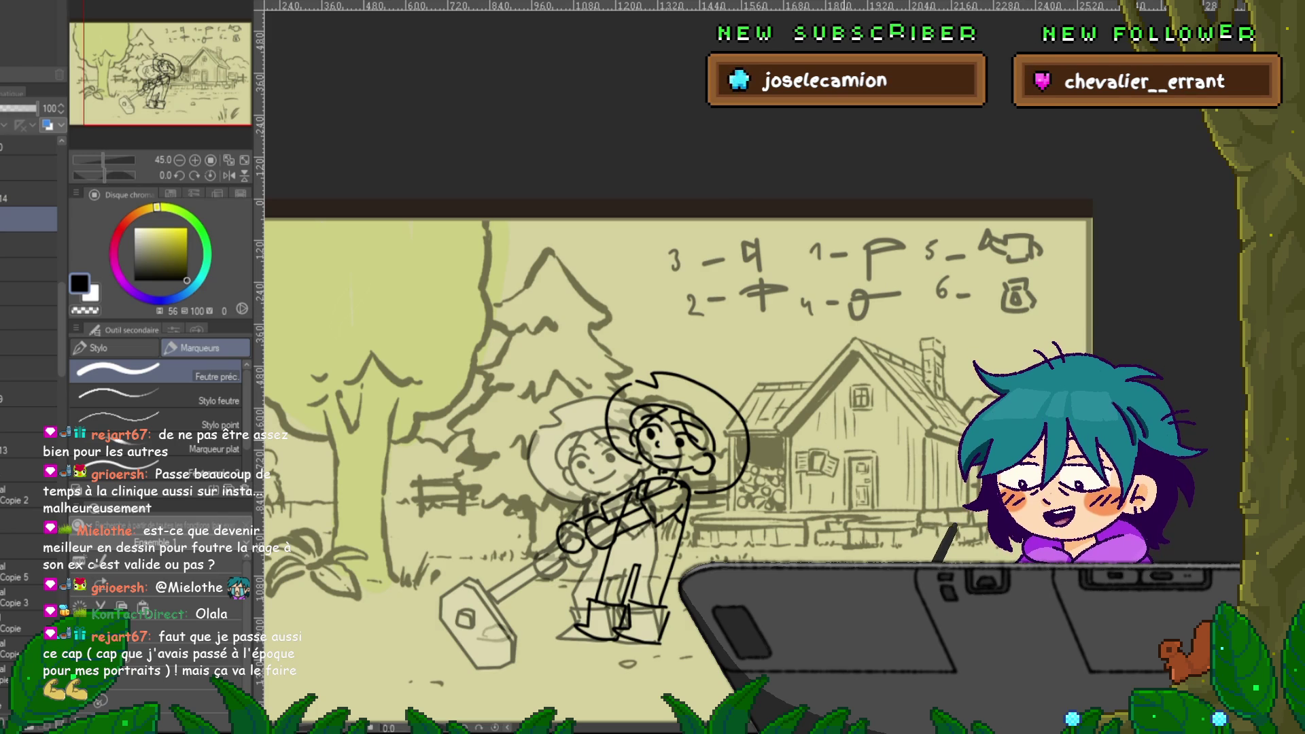
mouse_move(824, 422)
mouse_down()
mouse_move(849, 476)
mouse_move(870, 469)
mouse_move(843, 469)
mouse_move(871, 473)
mouse_move(838, 468)
mouse_move(849, 477)
mouse_up()
key(ctrl+z)
key(ctrl+z)
mouse_move(839, 429)
mouse_down()
mouse_move(863, 476)
mouse_move(877, 455)
mouse_up()
key(ctrl+z)
key(ctrl+z)
key(ctrl+z)
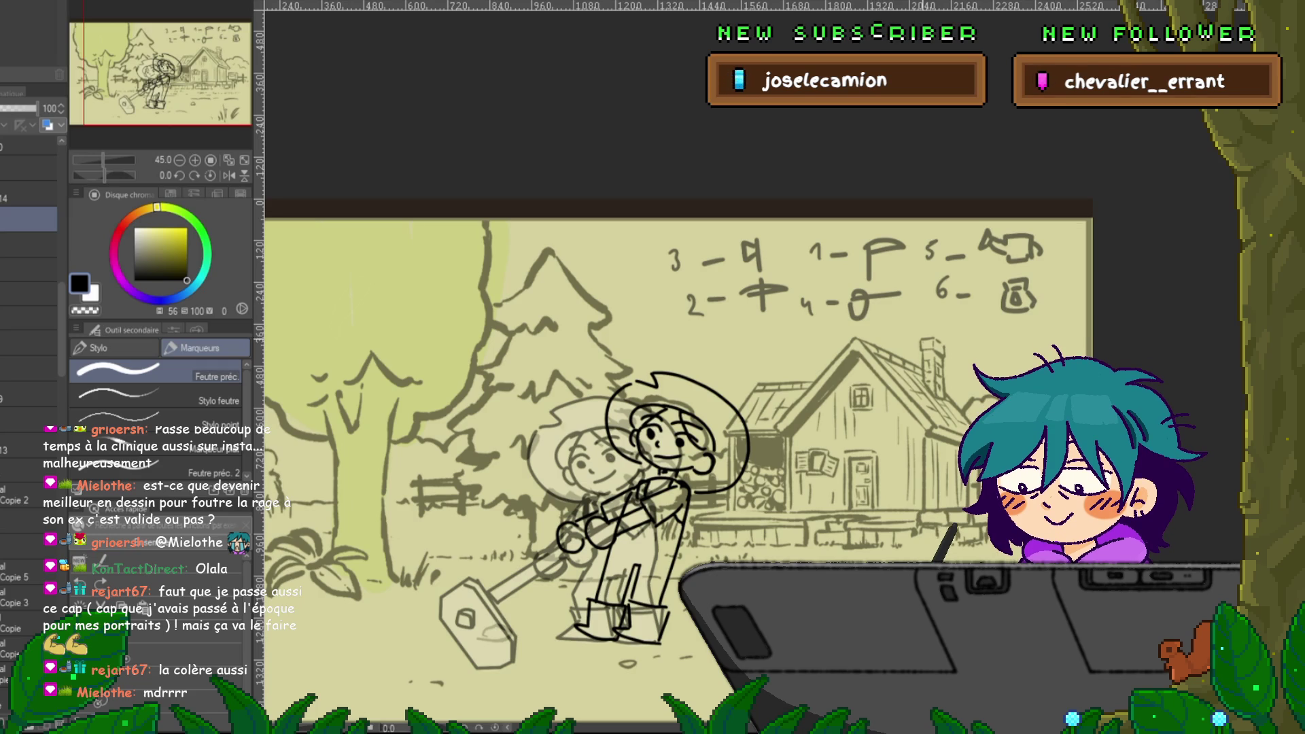
mouse_move(860, 464)
mouse_down()
mouse_move(908, 408)
mouse_move(964, 401)
mouse_move(899, 375)
mouse_move(911, 468)
mouse_move(938, 400)
mouse_up()
key(ctrl+z)
key(ctrl+z)
key(ctrl+z)
drag(862, 456, 911, 469)
key(ctrl+z)
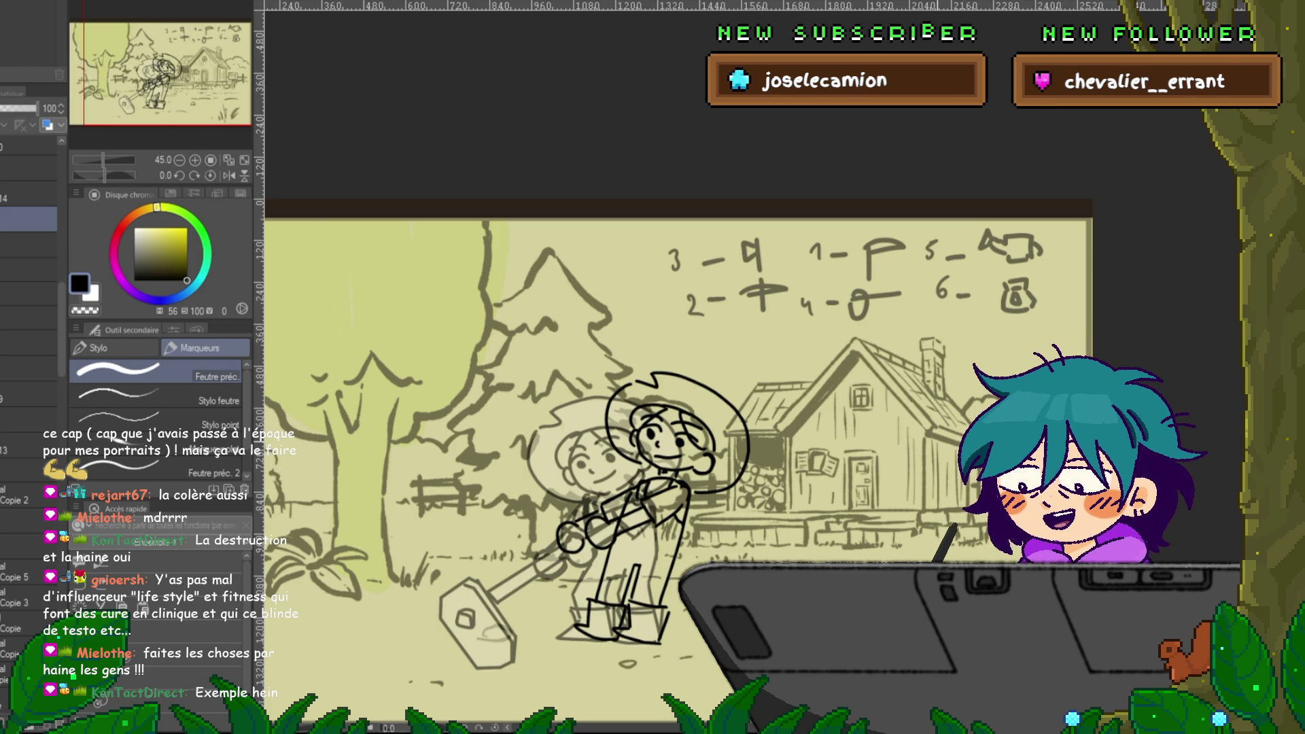
- Fill the front girl with flat cream on a new layer beneath her line art, then return to the black pen
drag(797, 359, 852, 393)
key(ctrl+z)
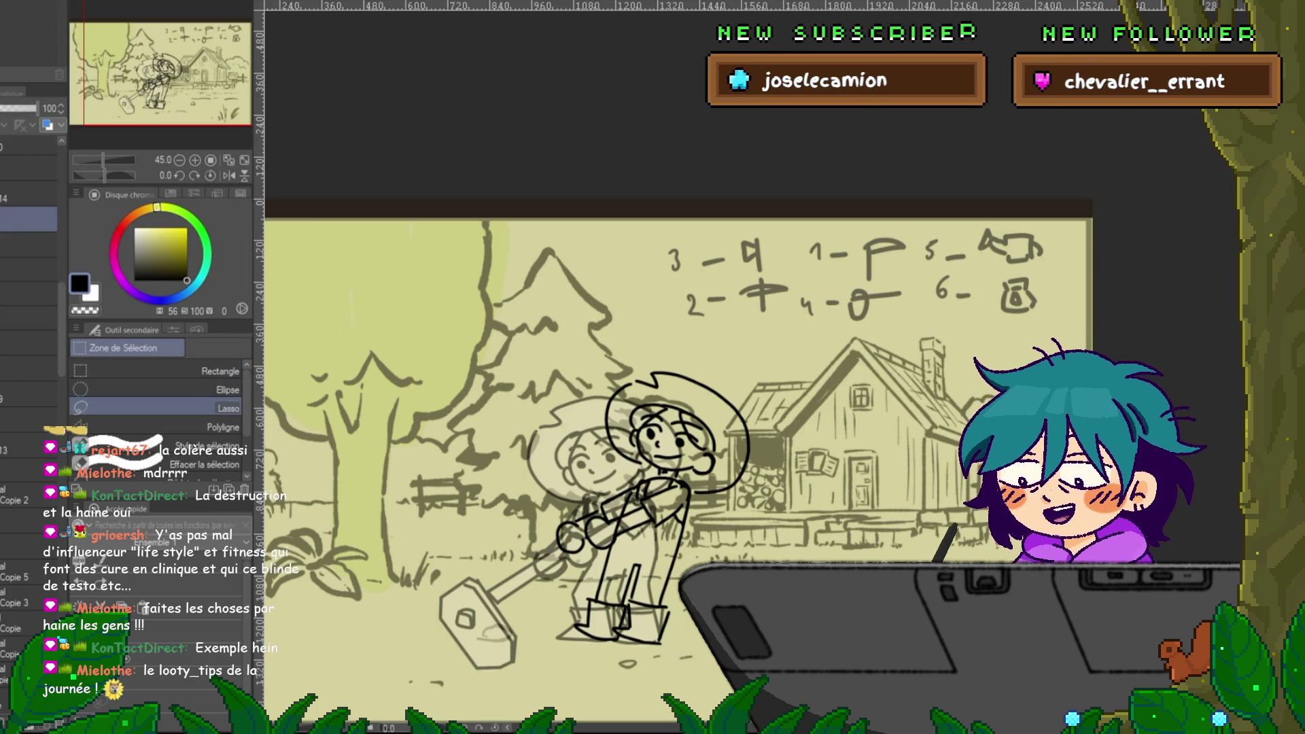
key(m)
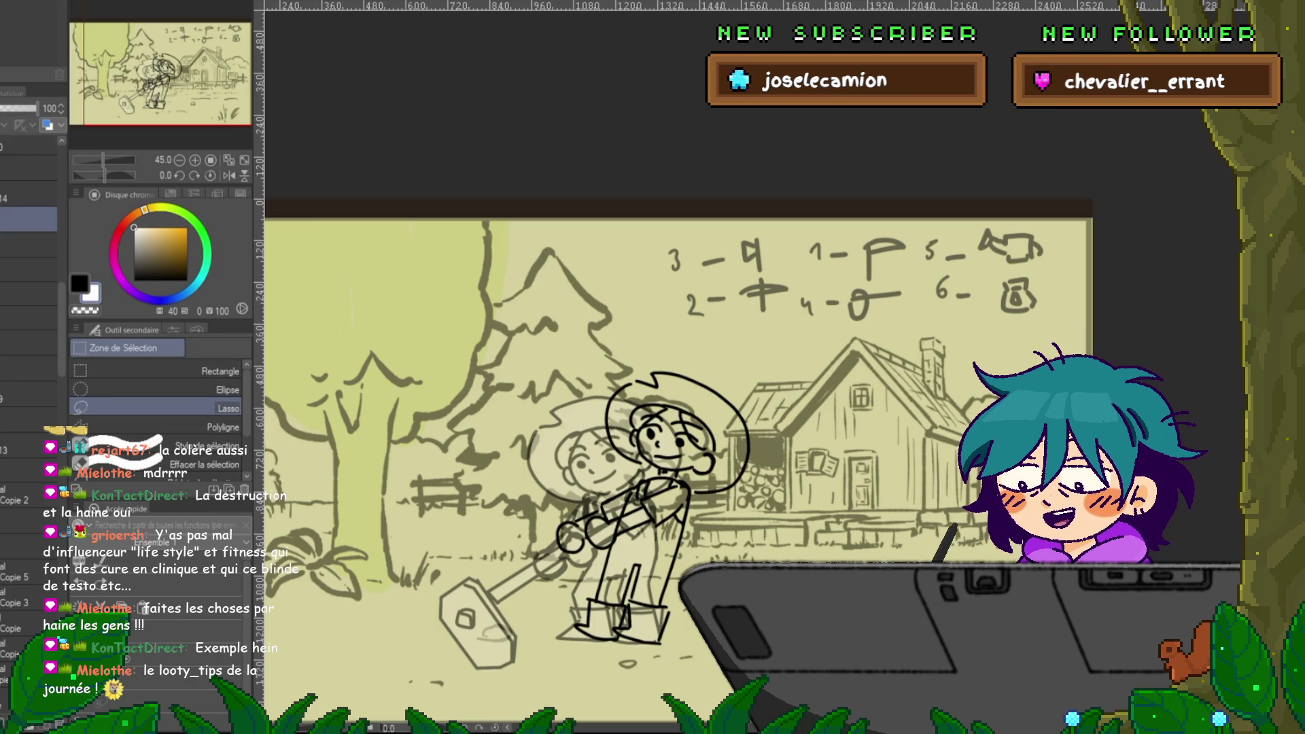
click(29, 245)
key(ctrl+shift+n)
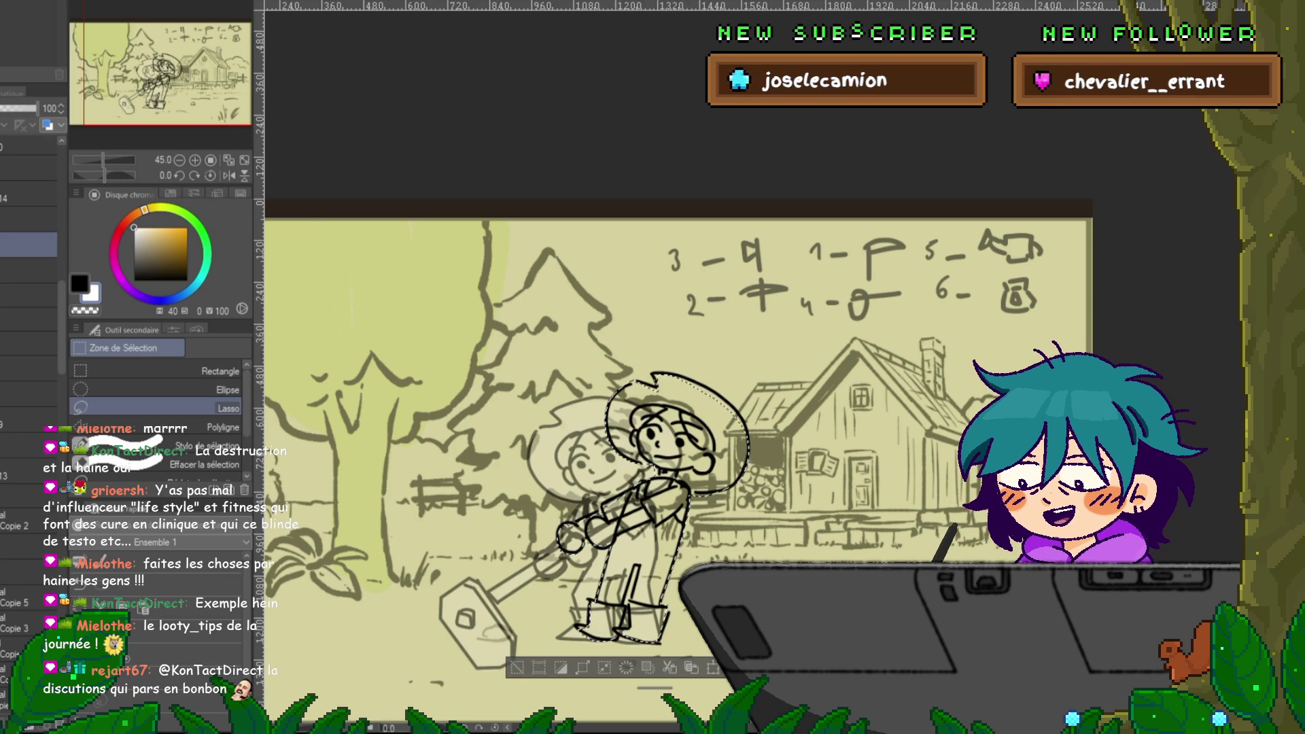
key(ctrl+z)
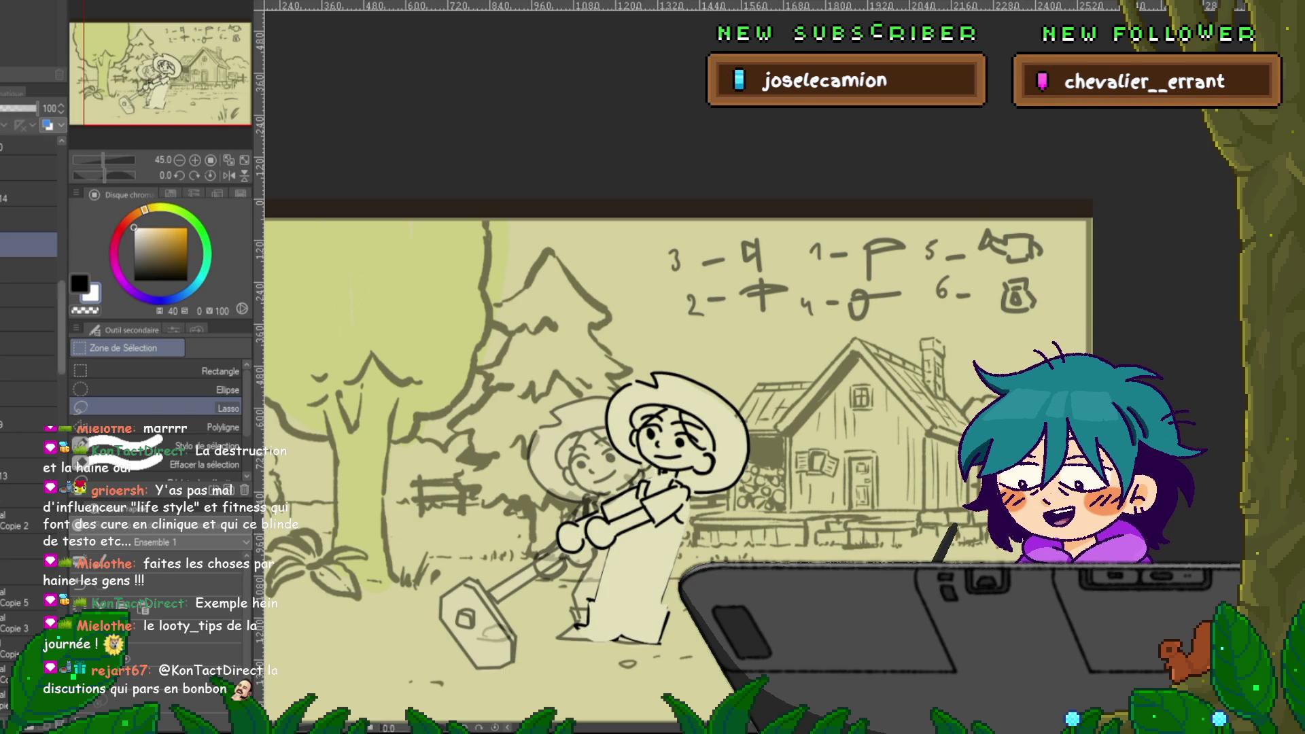
click(28, 271)
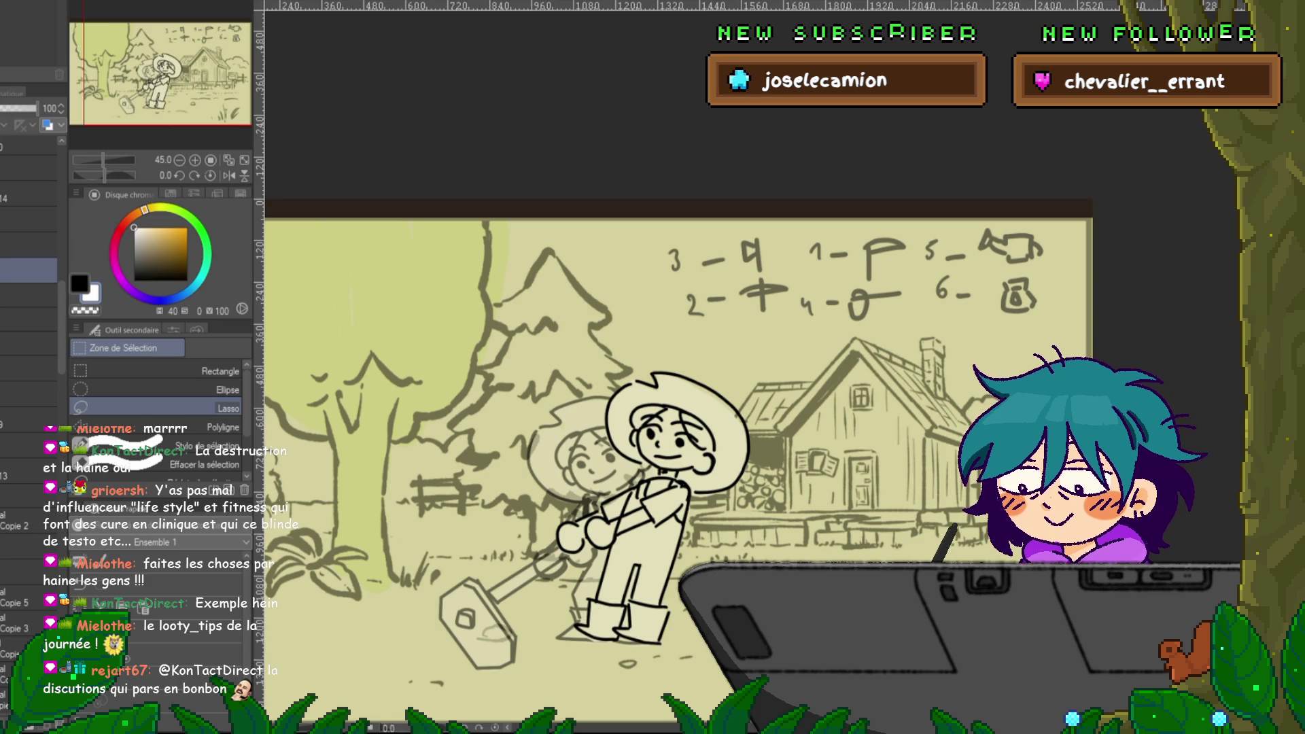
key(p)
key(x)
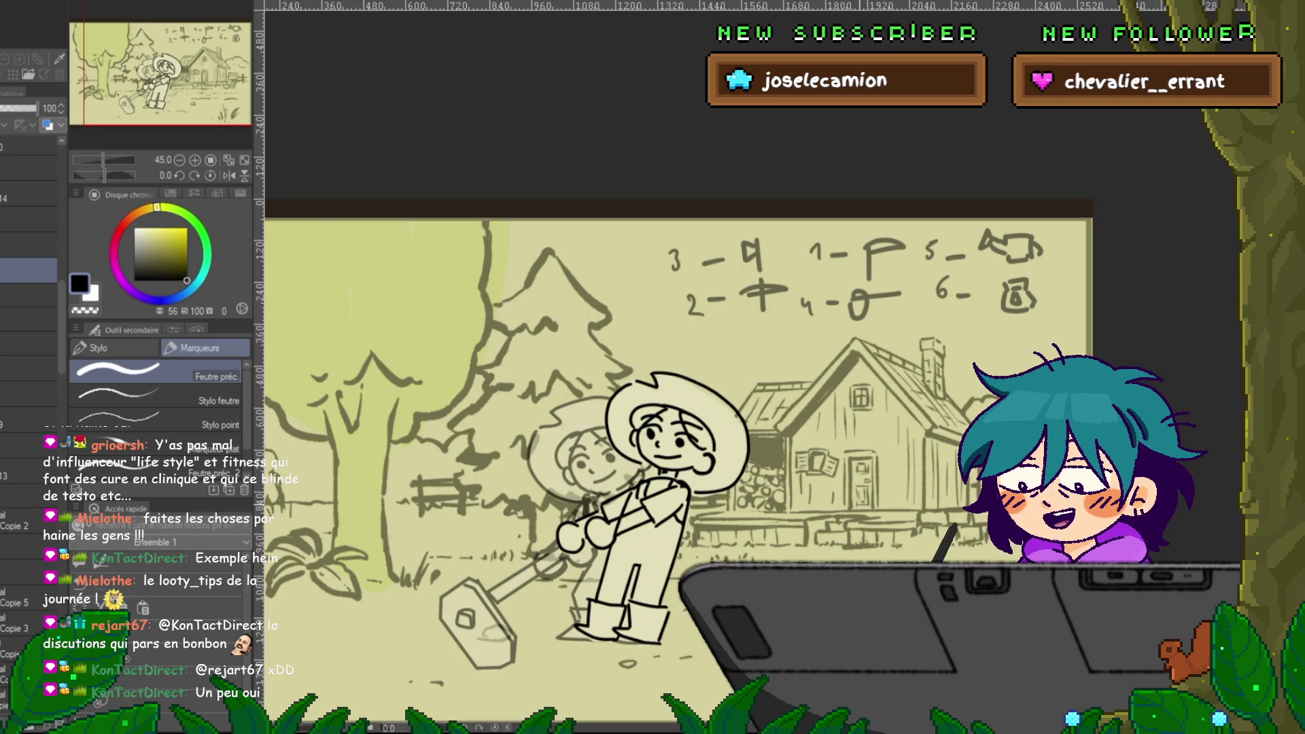
- Select layer 15 in the Layer panel after checking the layer beneath it
scroll(28, 408, down, 1)
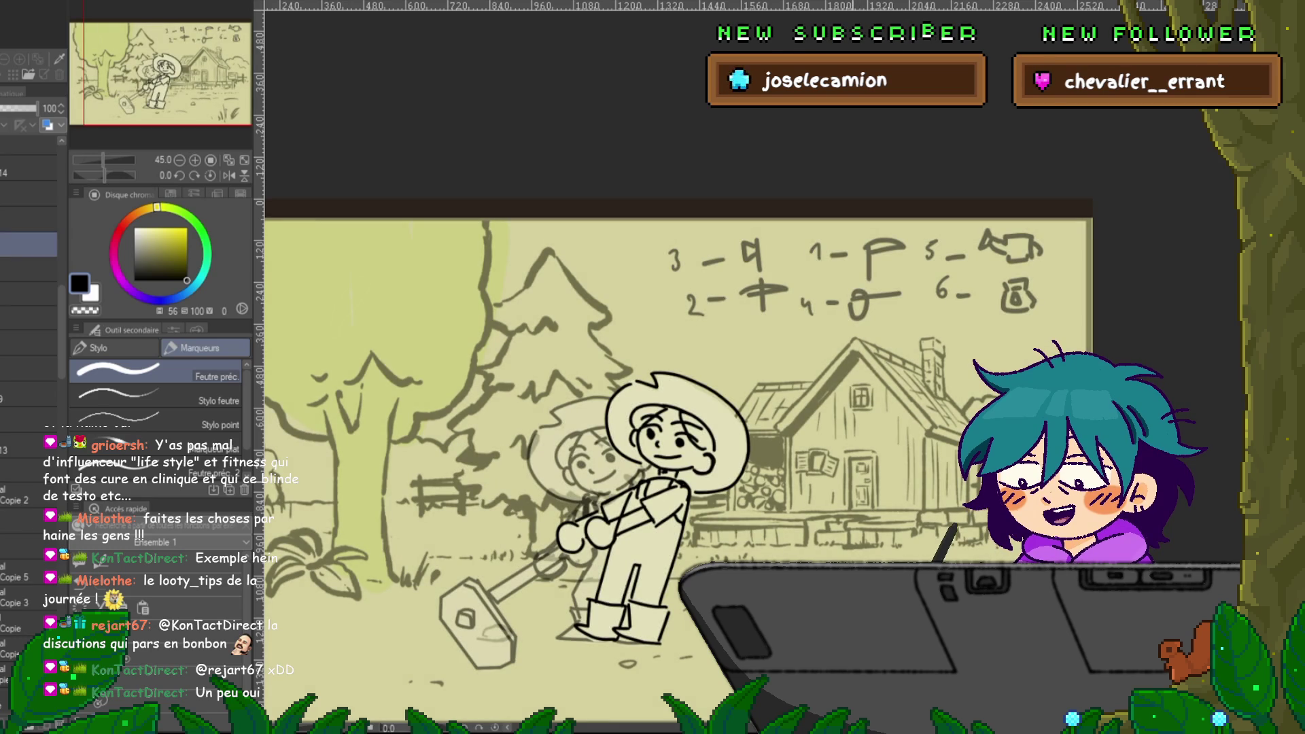
scroll(27, 340, up, 5)
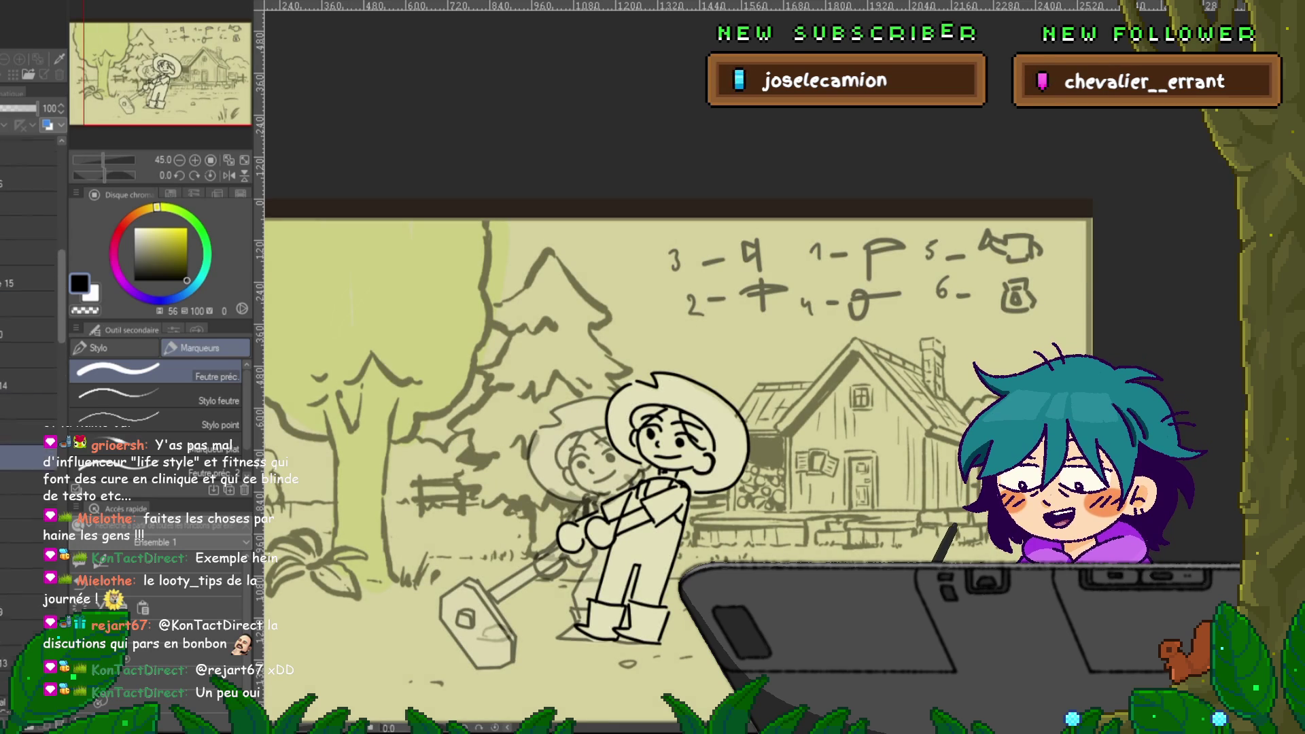
click(27, 297)
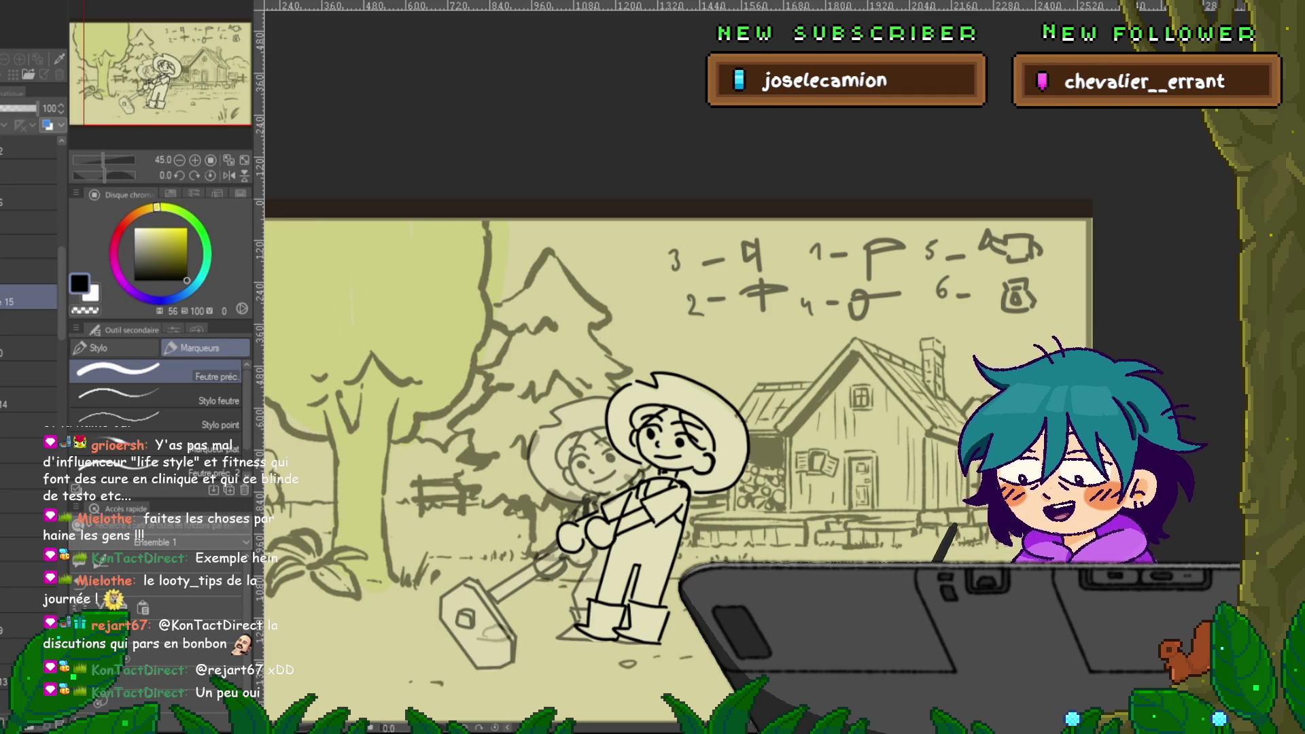
click(27, 326)
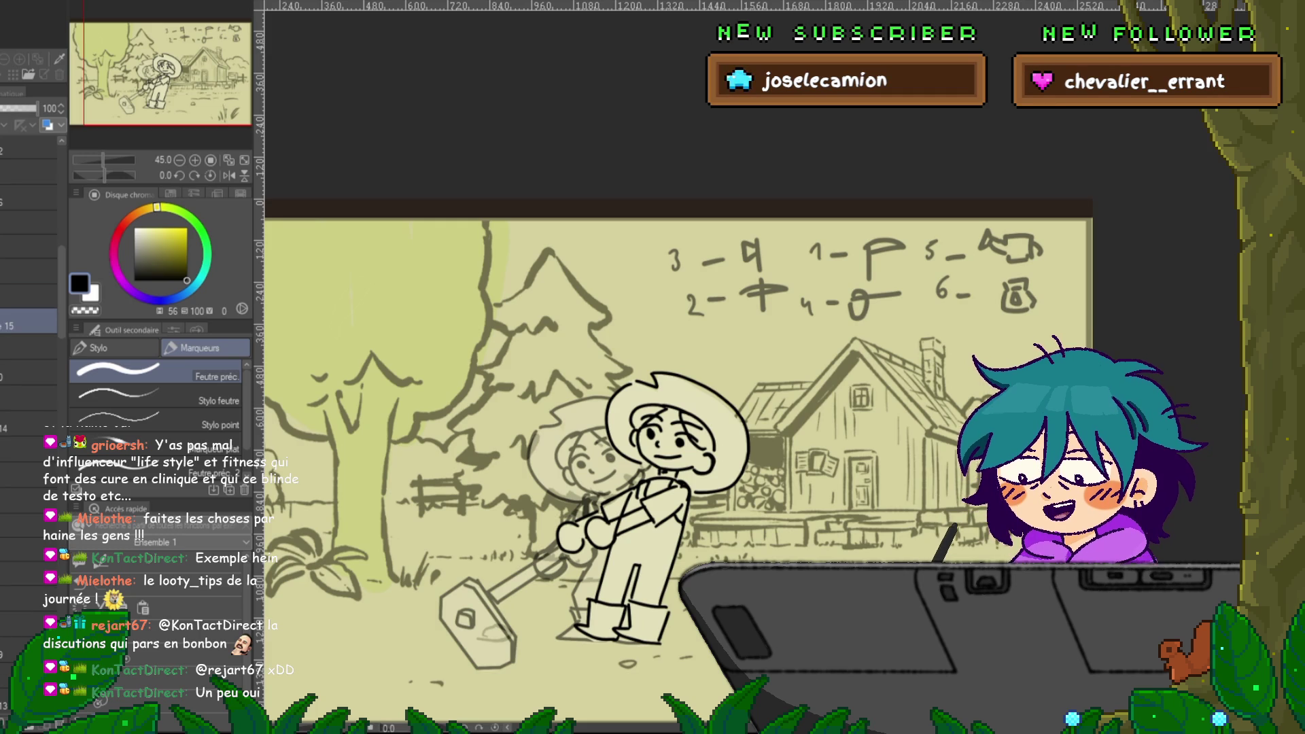
click(28, 301)
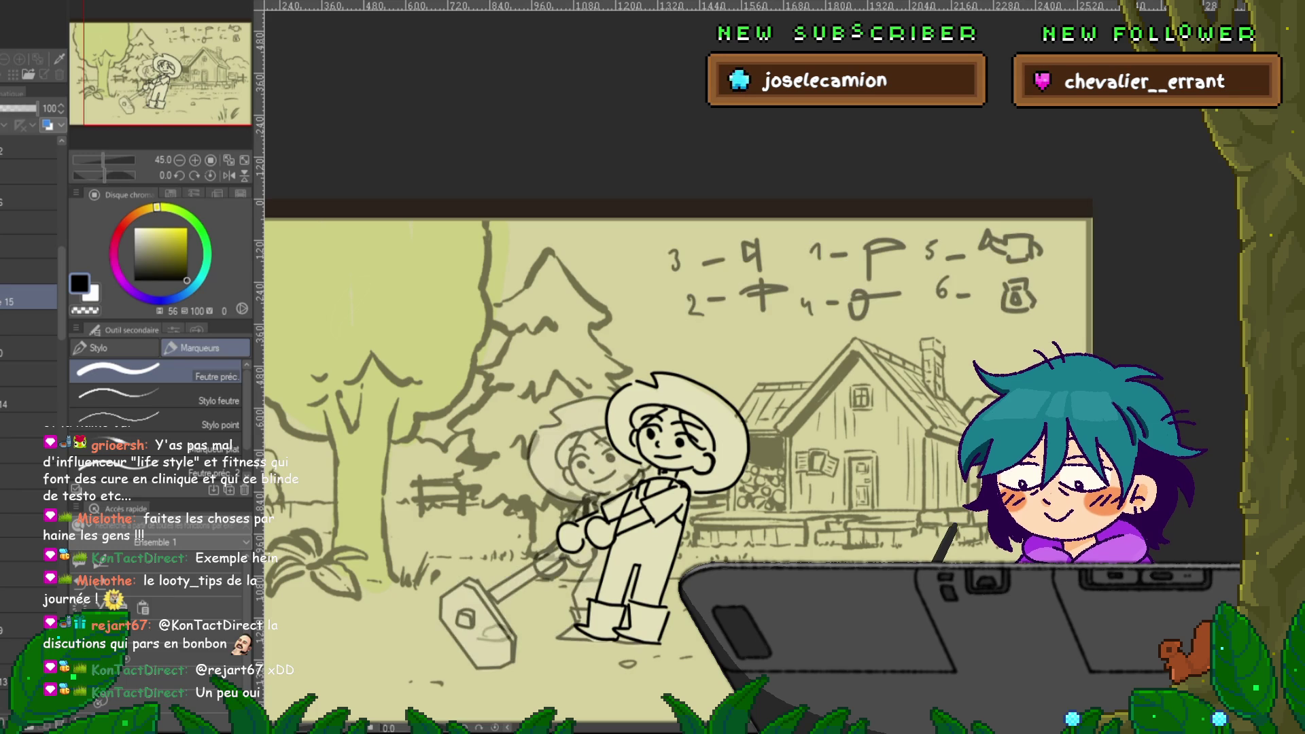
- Drag the copie 7 layer up the layer stack
scroll(27, 340, down, 5)
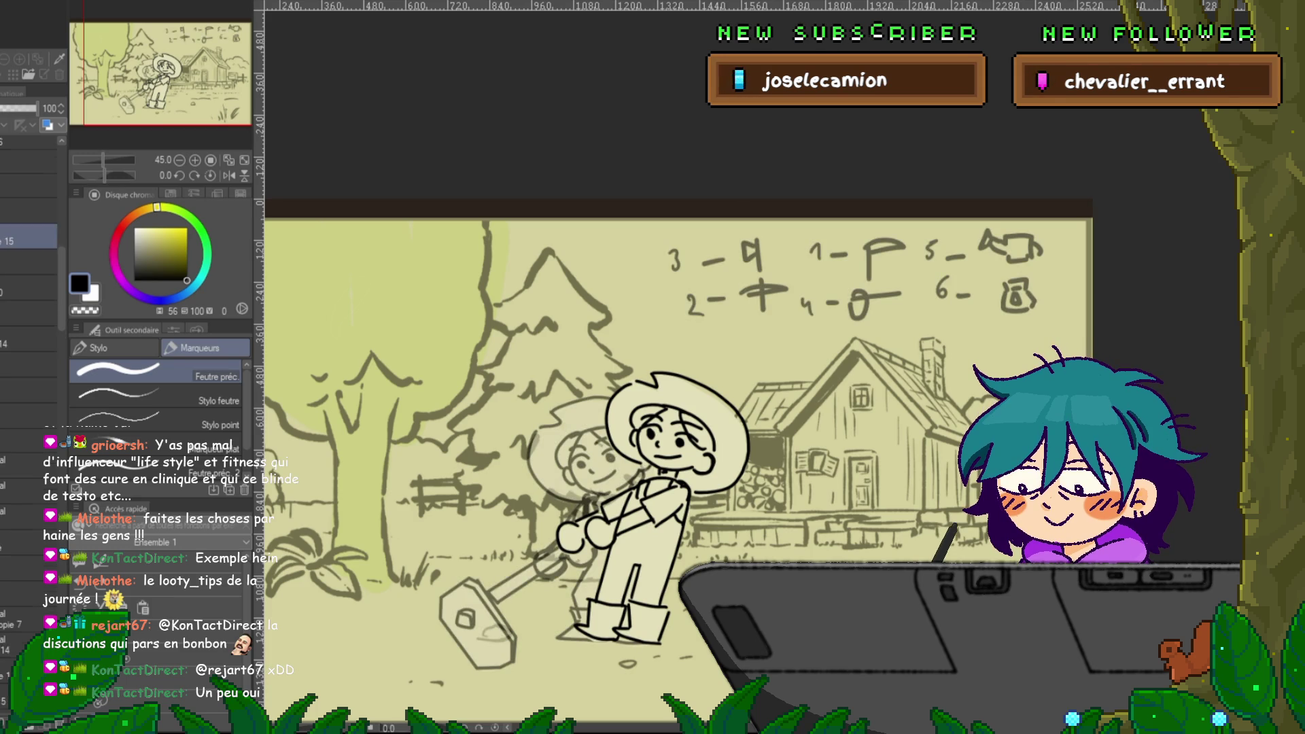
click(27, 559)
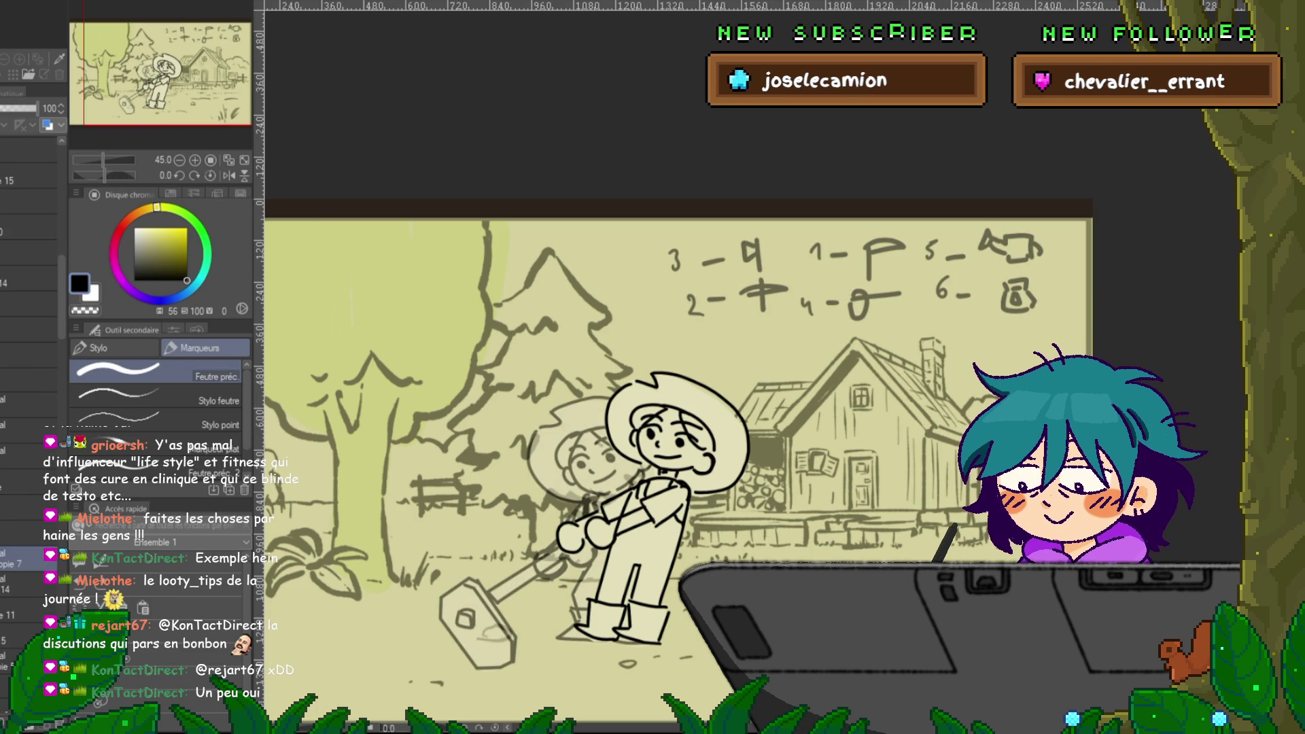
drag(27, 559, 27, 518)
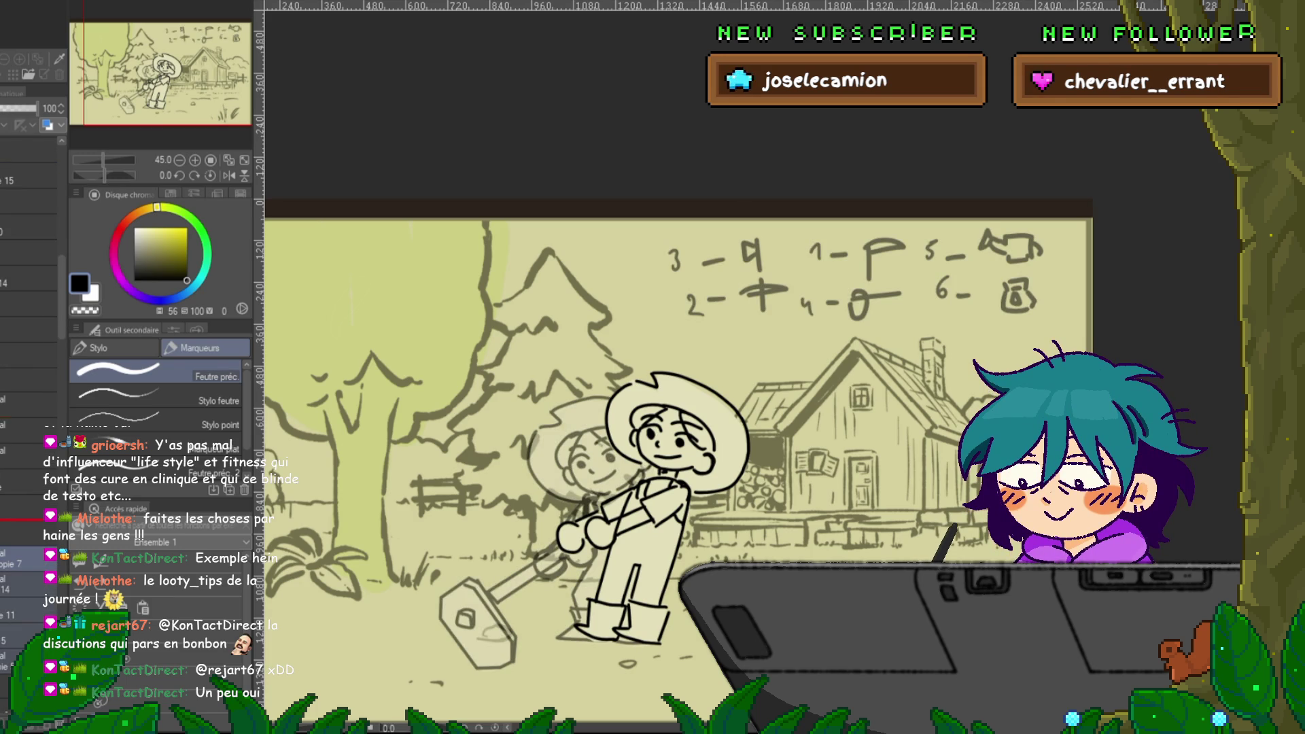
drag(27, 213, 27, 162)
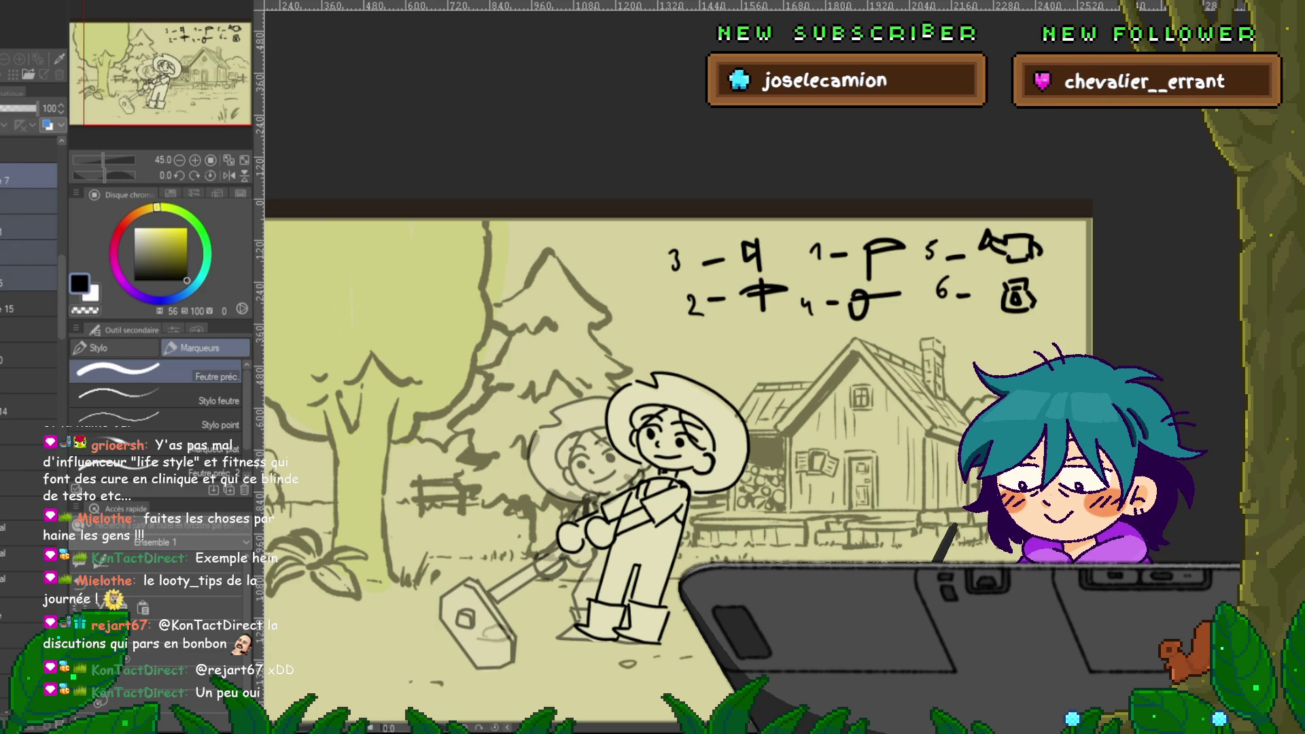
- Merge layer 15 down with Ctrl+E, then select the faded layer at 51% opacity
click(28, 306)
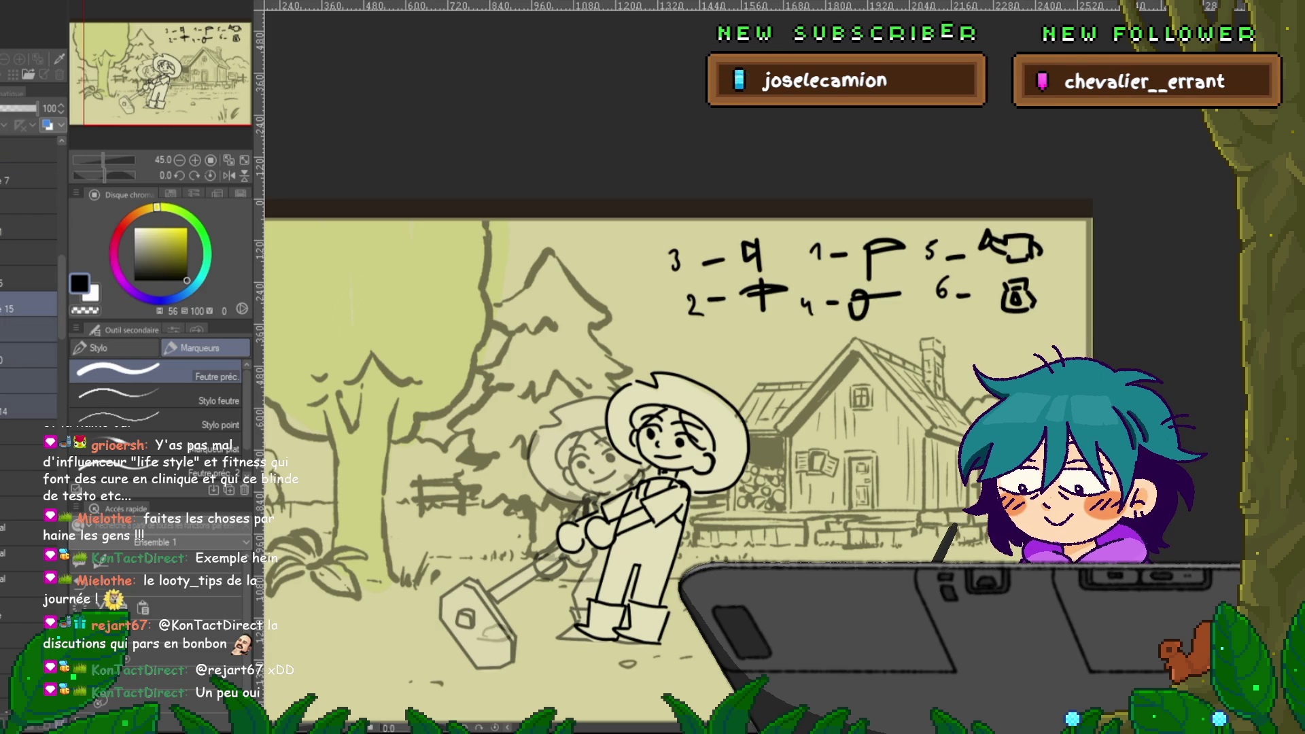
key(ctrl+e)
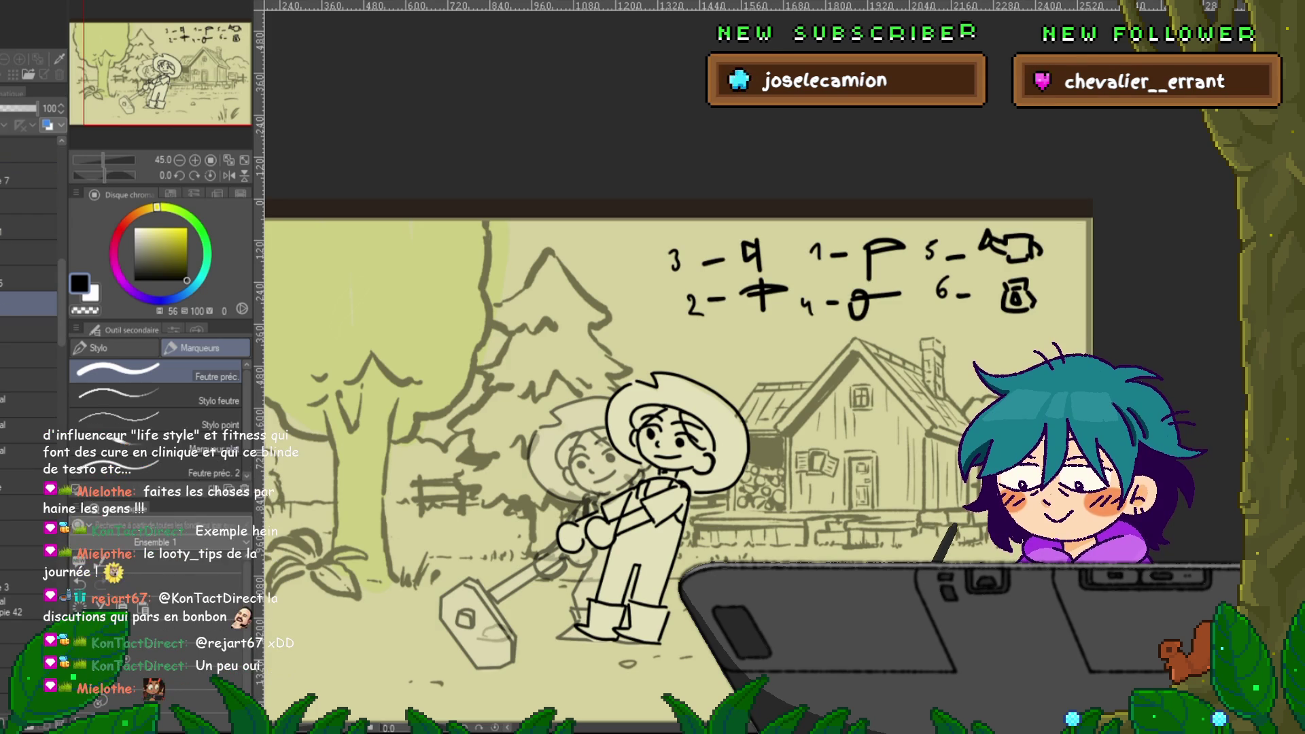
scroll(29, 408, up, 2)
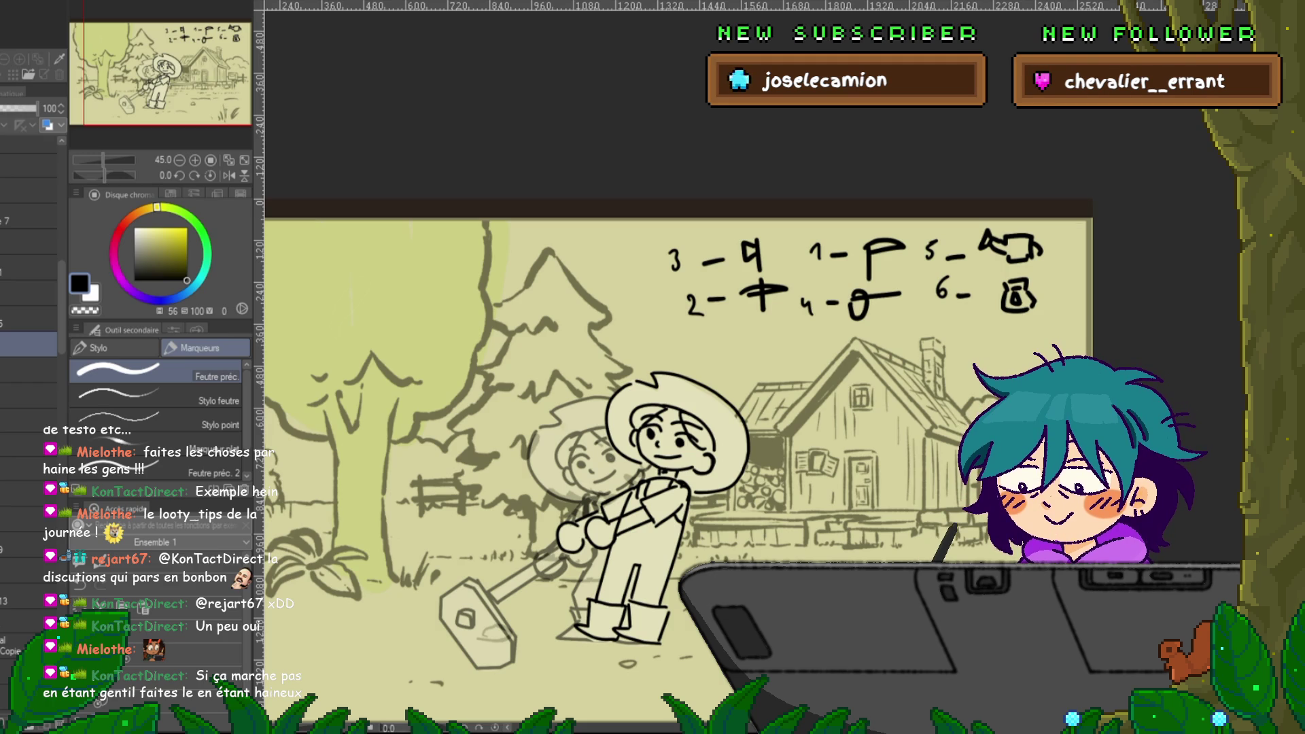
click(29, 420)
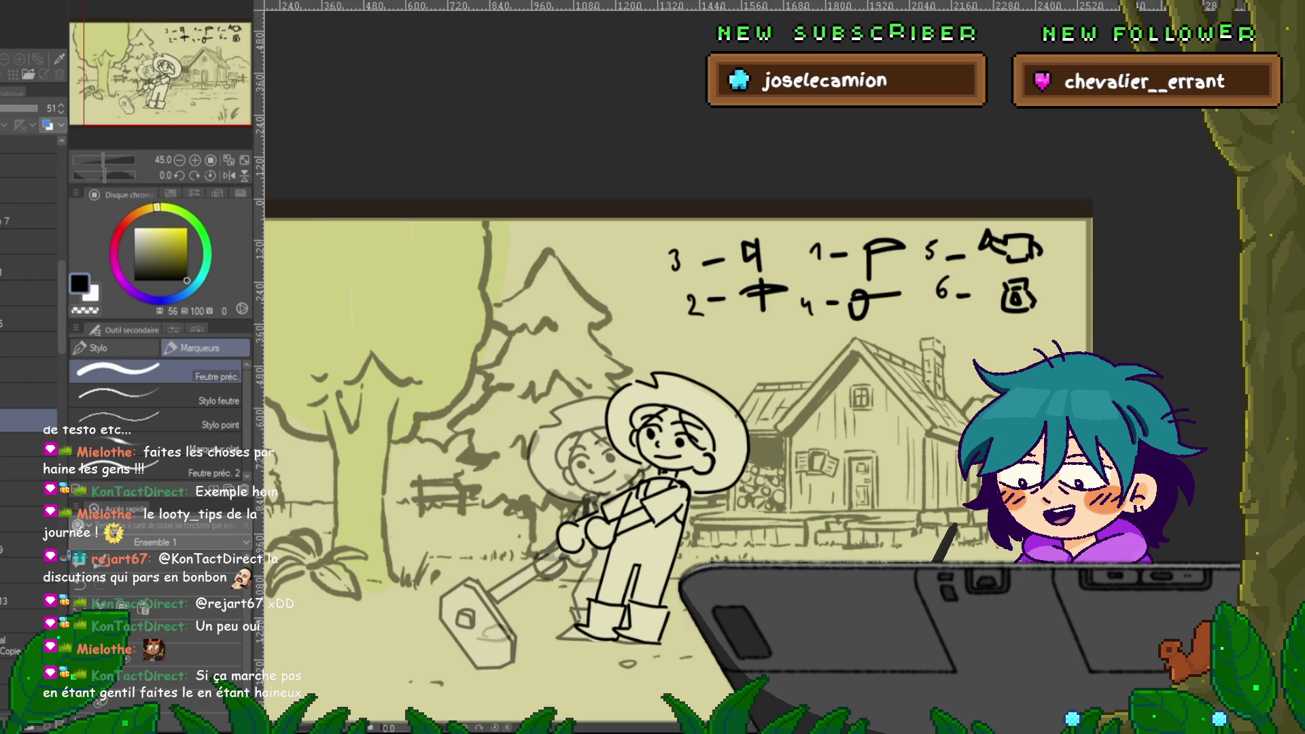
- Flip between animation frames to compare the ghosted figure and the tool's motion
key(ctrl+z)
click(27, 258)
scroll(27, 339, up, 1)
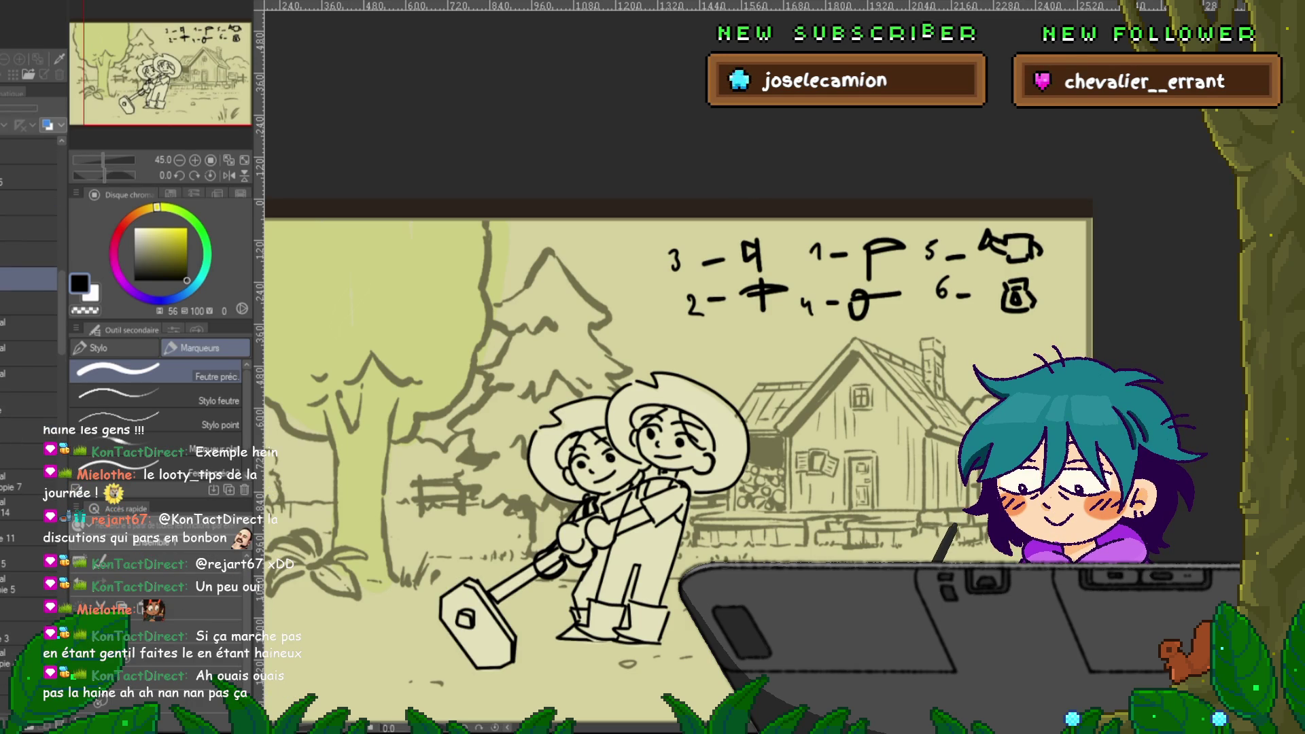
key(ctrl+y)
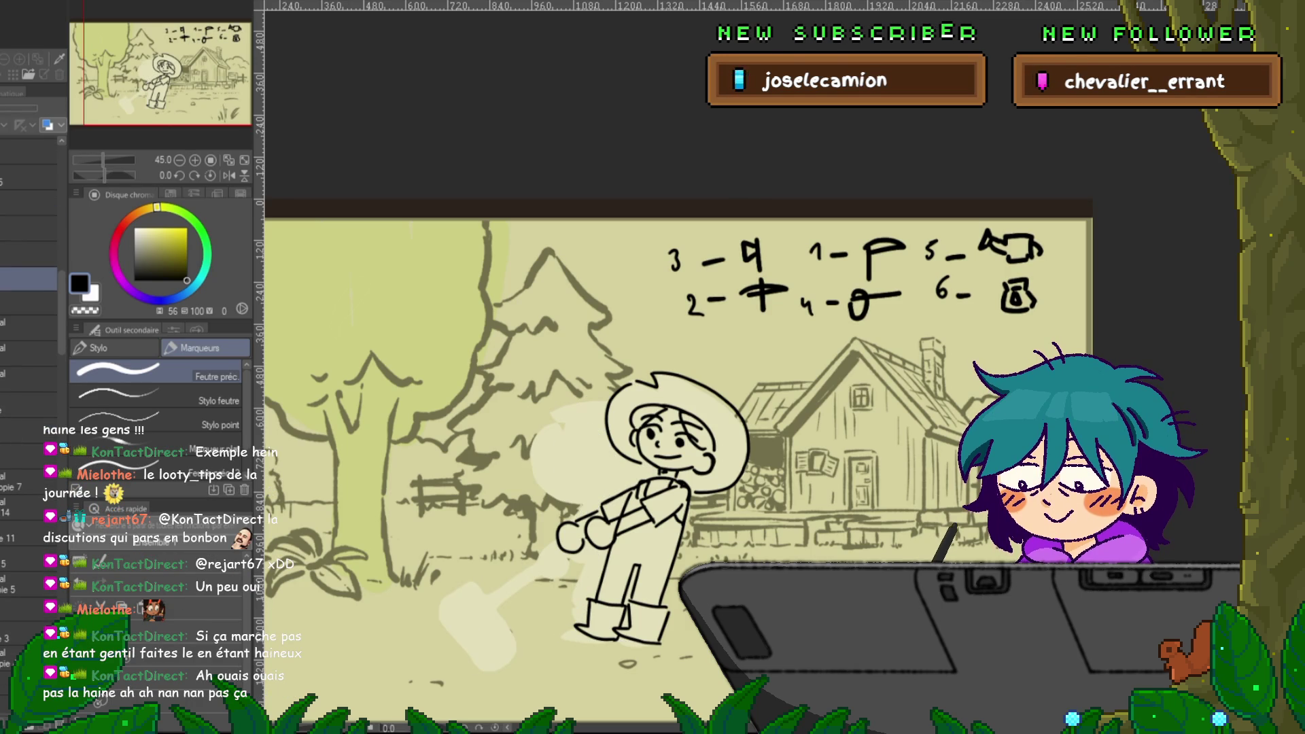
key(ctrl+z)
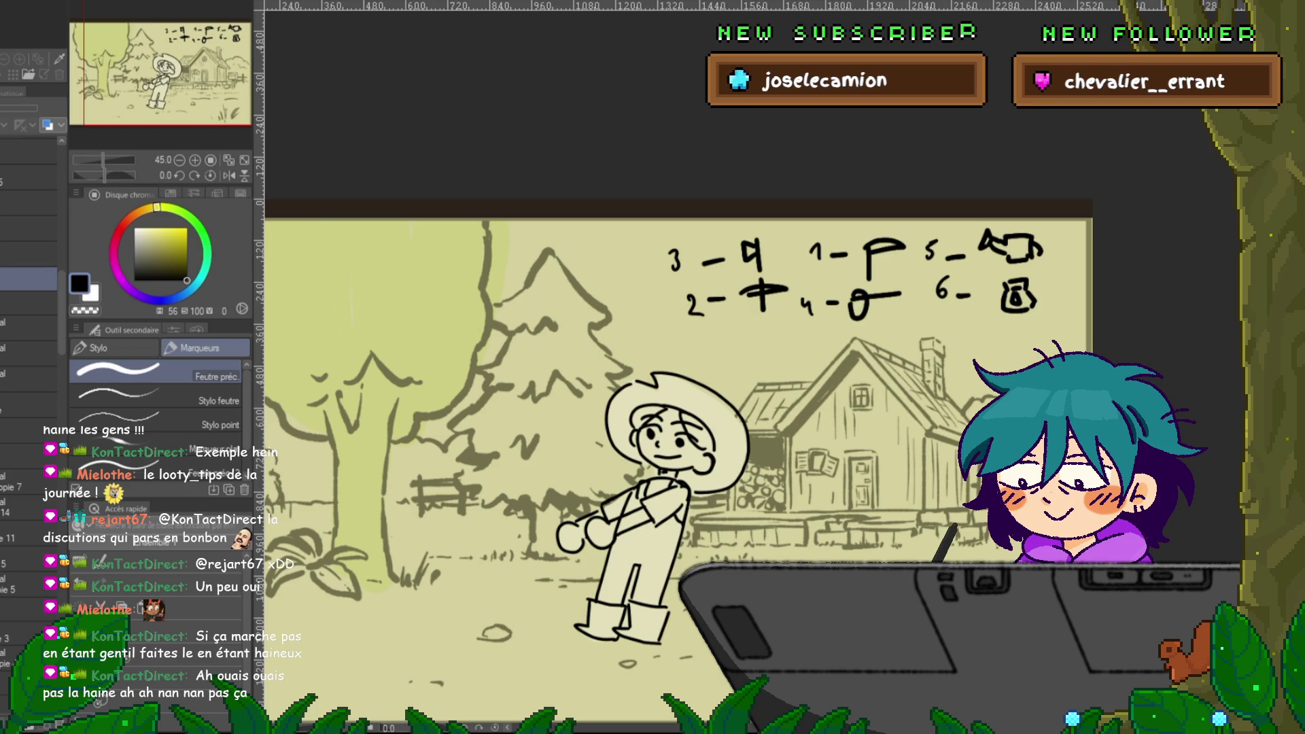
key(ctrl+y)
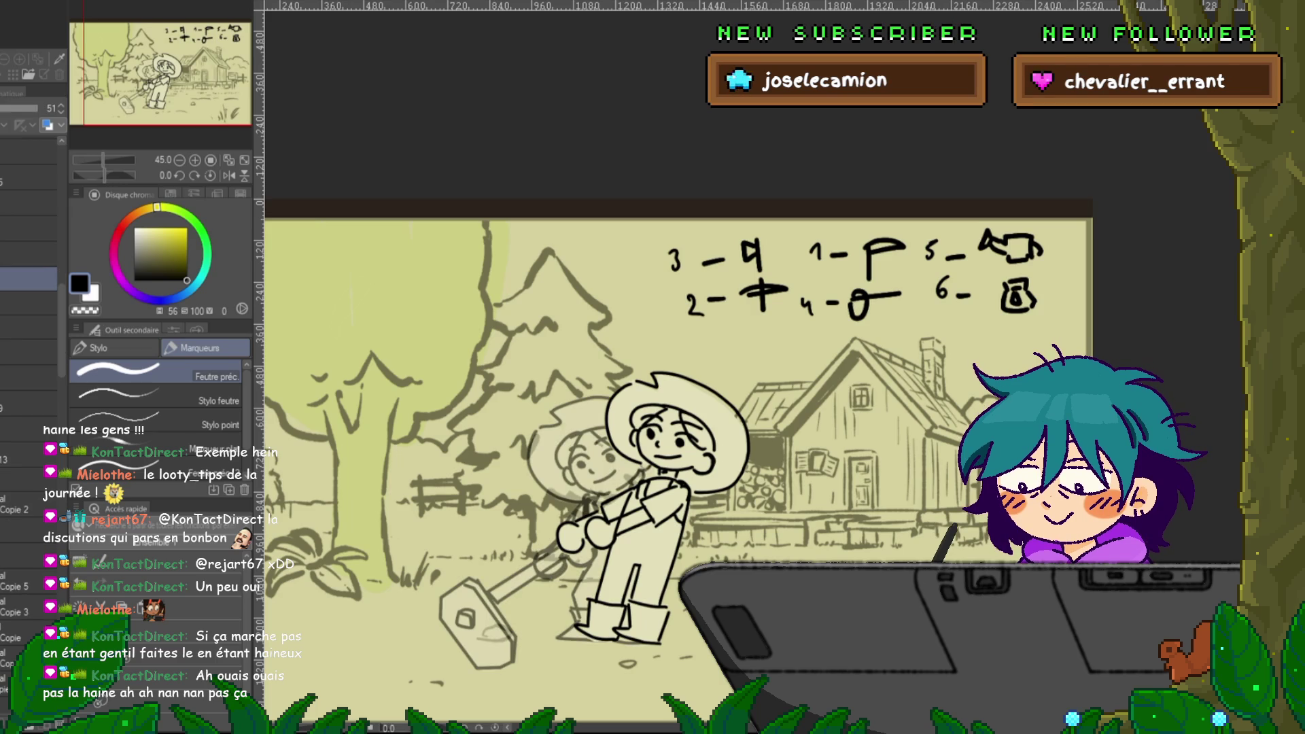
key(ctrl+z)
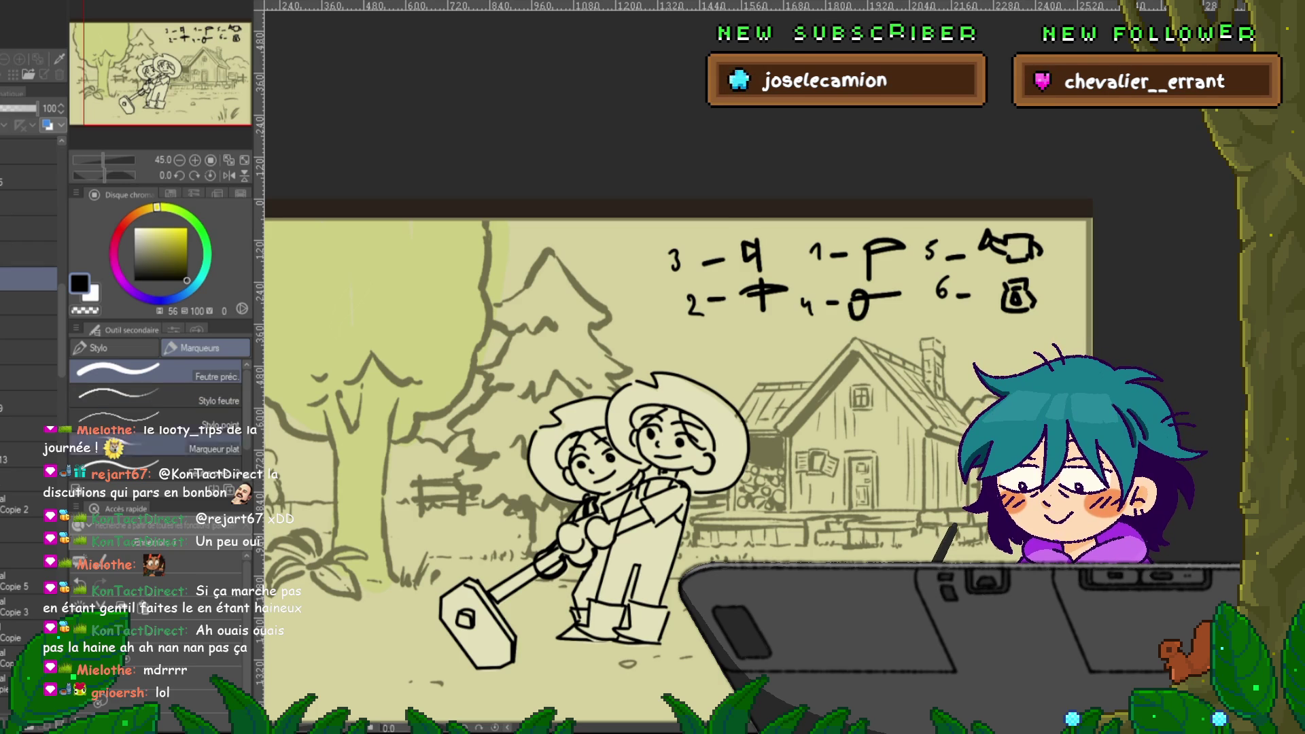
key(Right)
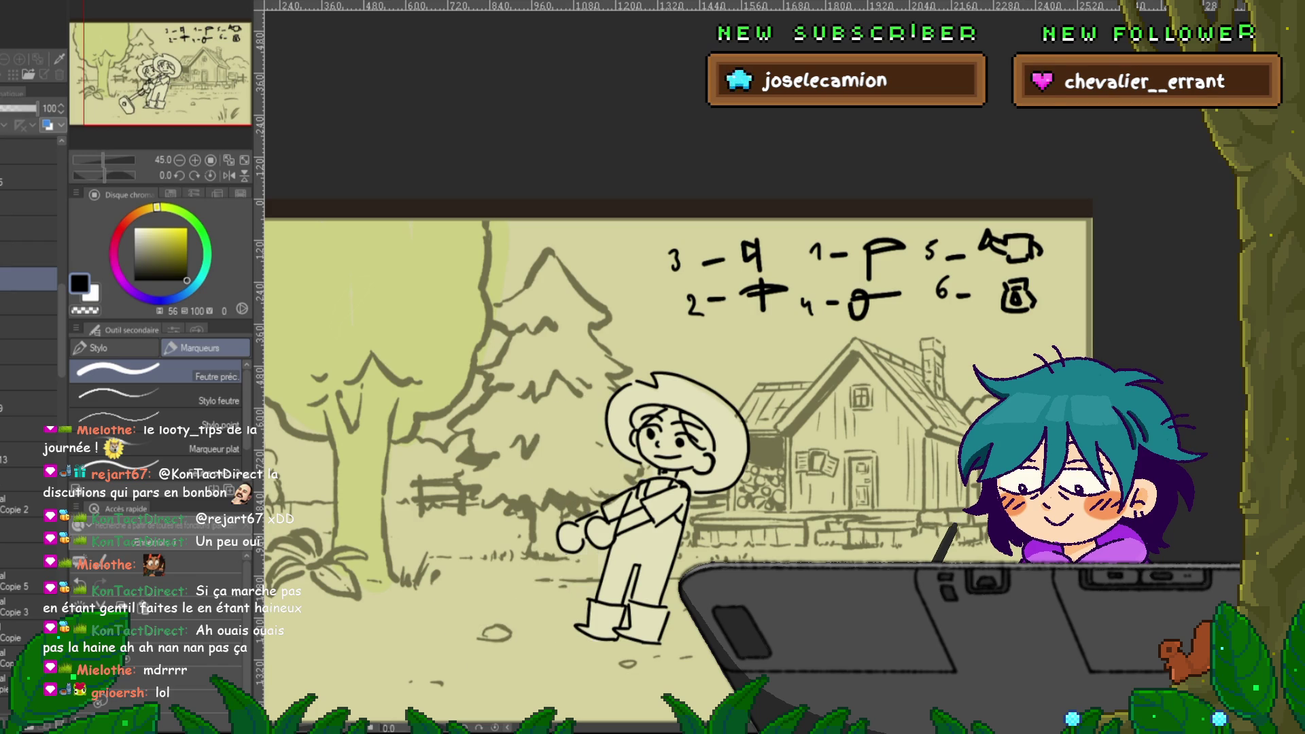
key(Left)
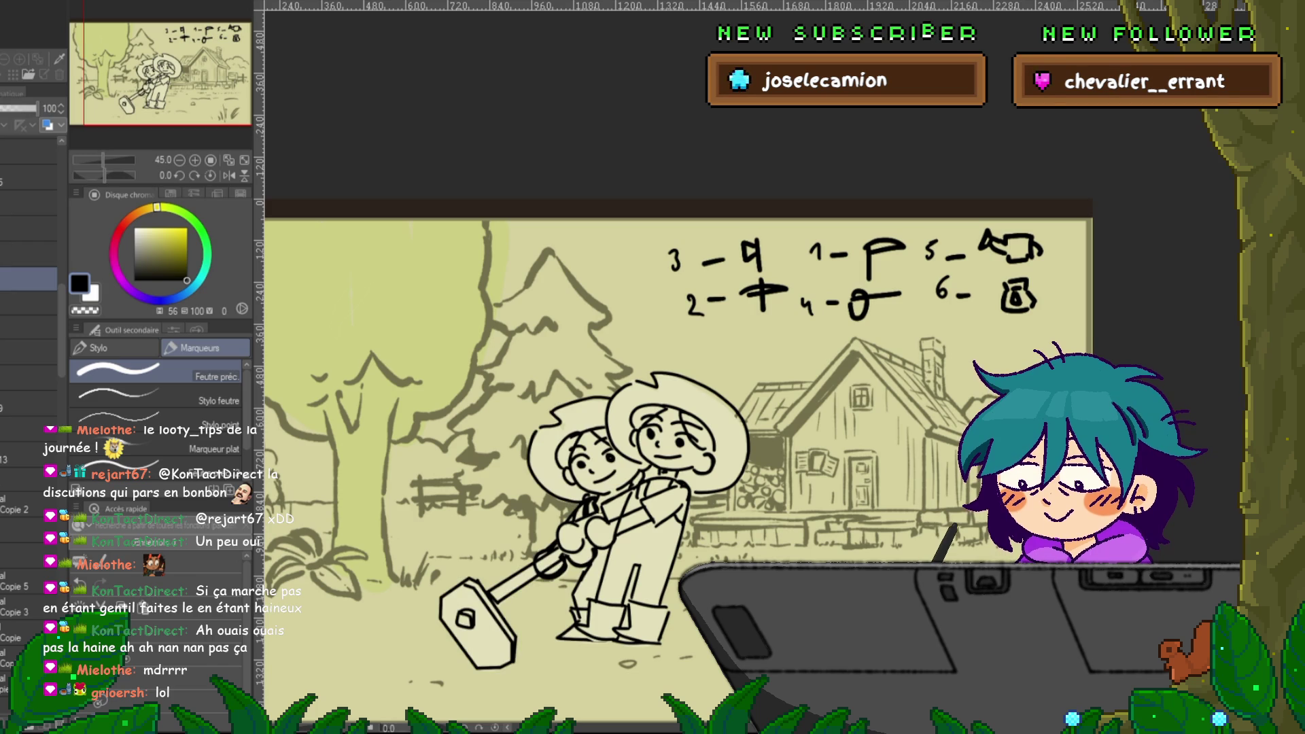
key(Right)
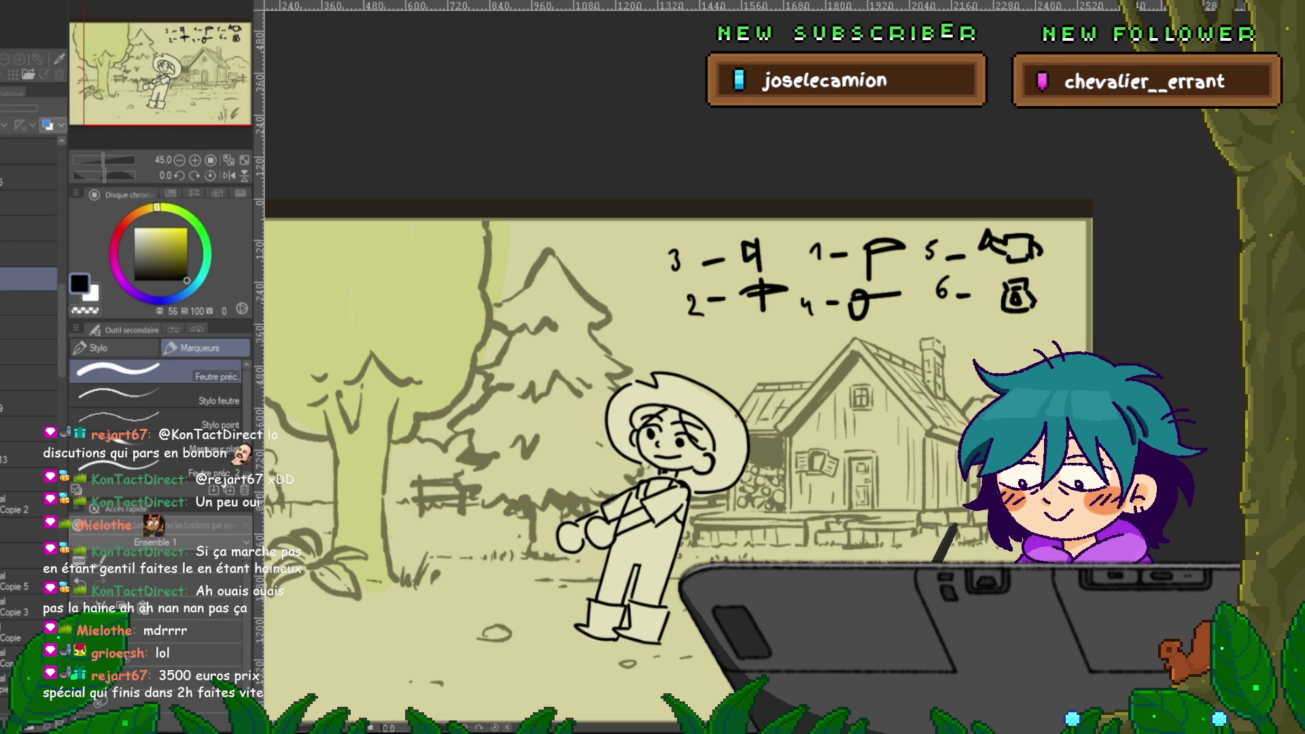
key(Left)
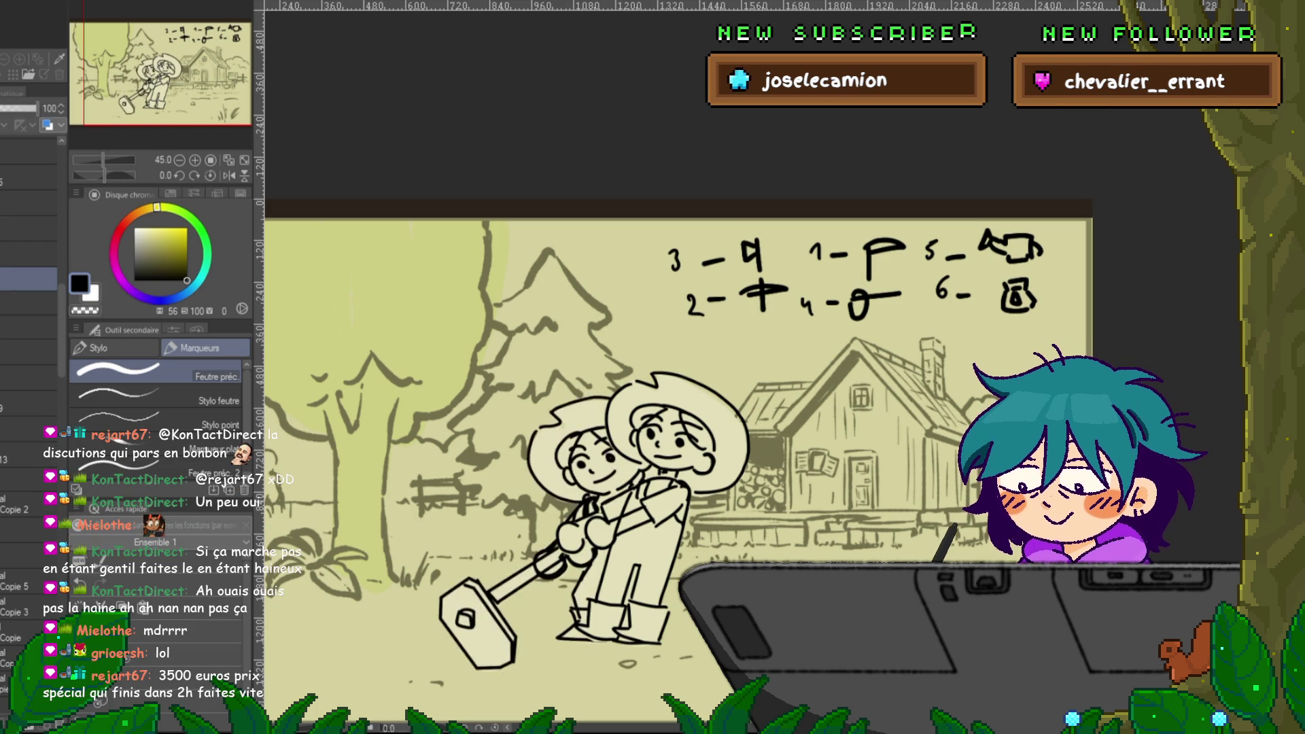
scroll(27, 510, down, 2)
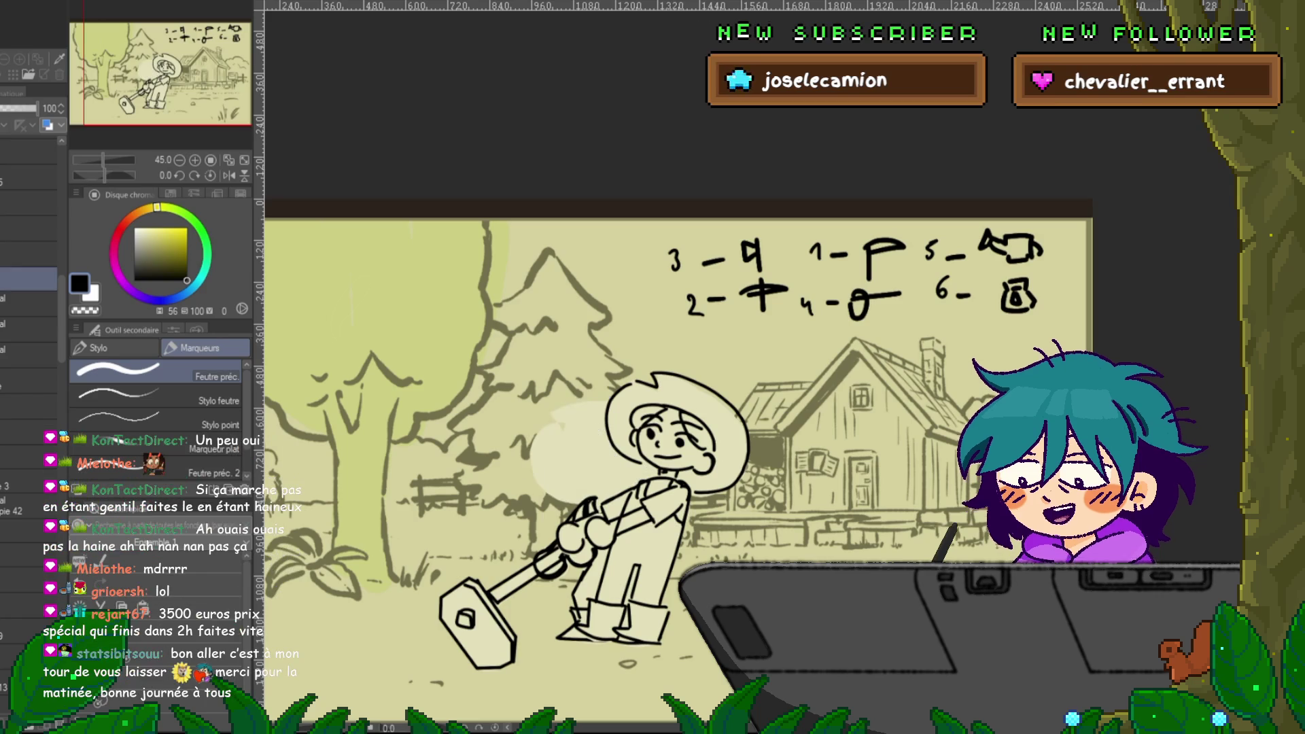
- Show the clean black-lined shovel, add a new layer, and remove the duplicate left figure
click(27, 303)
key(ctrl+z)
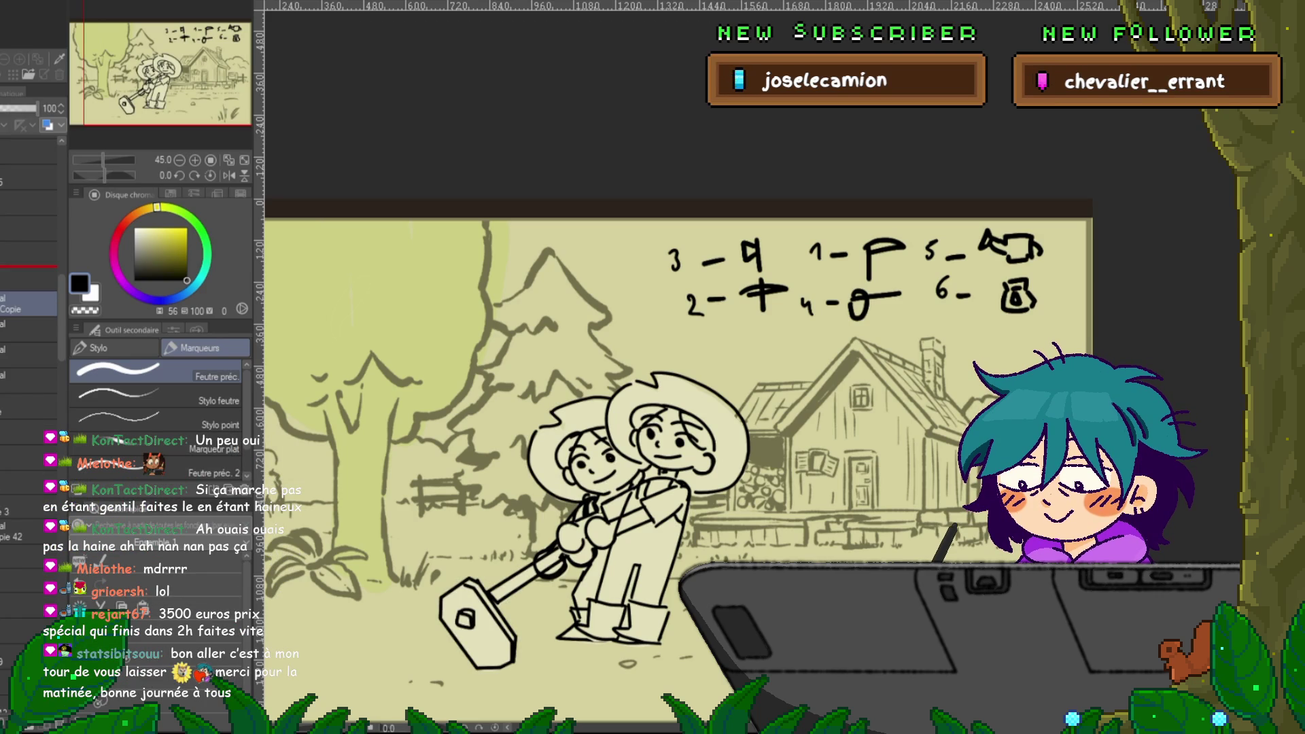
click(27, 280)
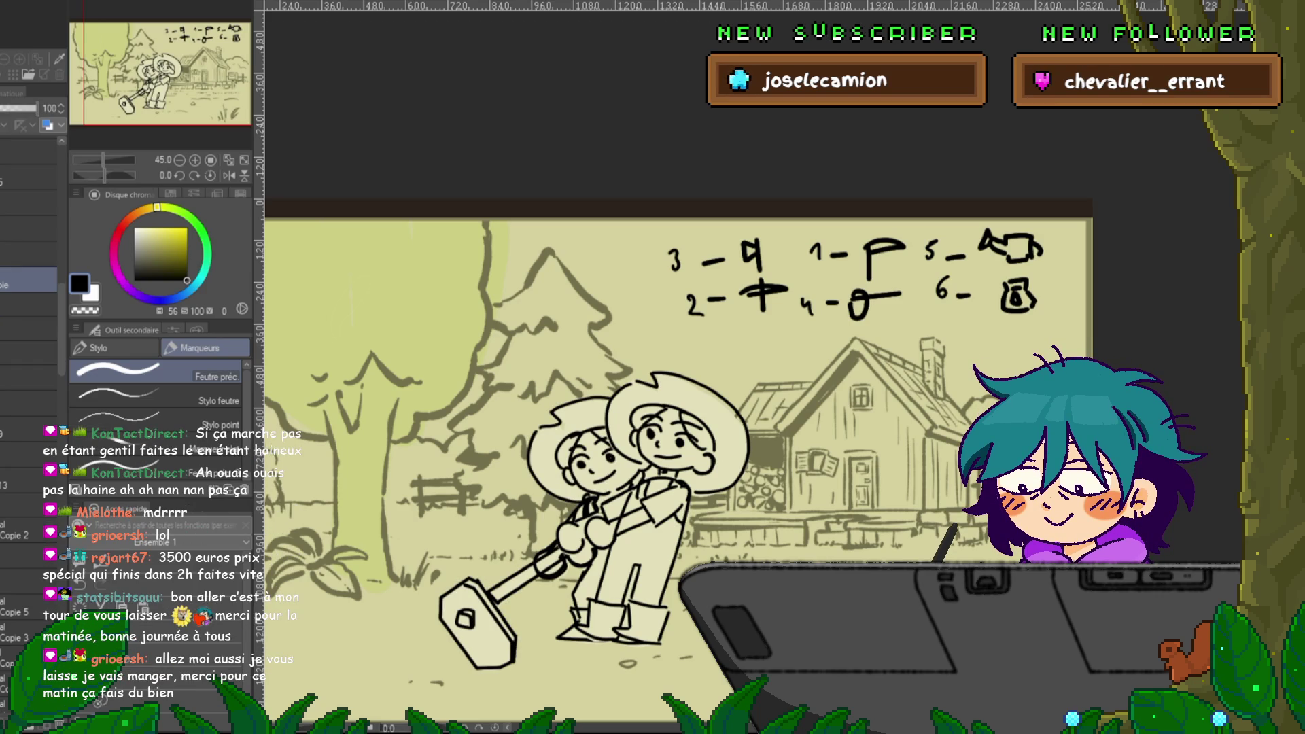
key(ctrl+shift+n)
click(28, 328)
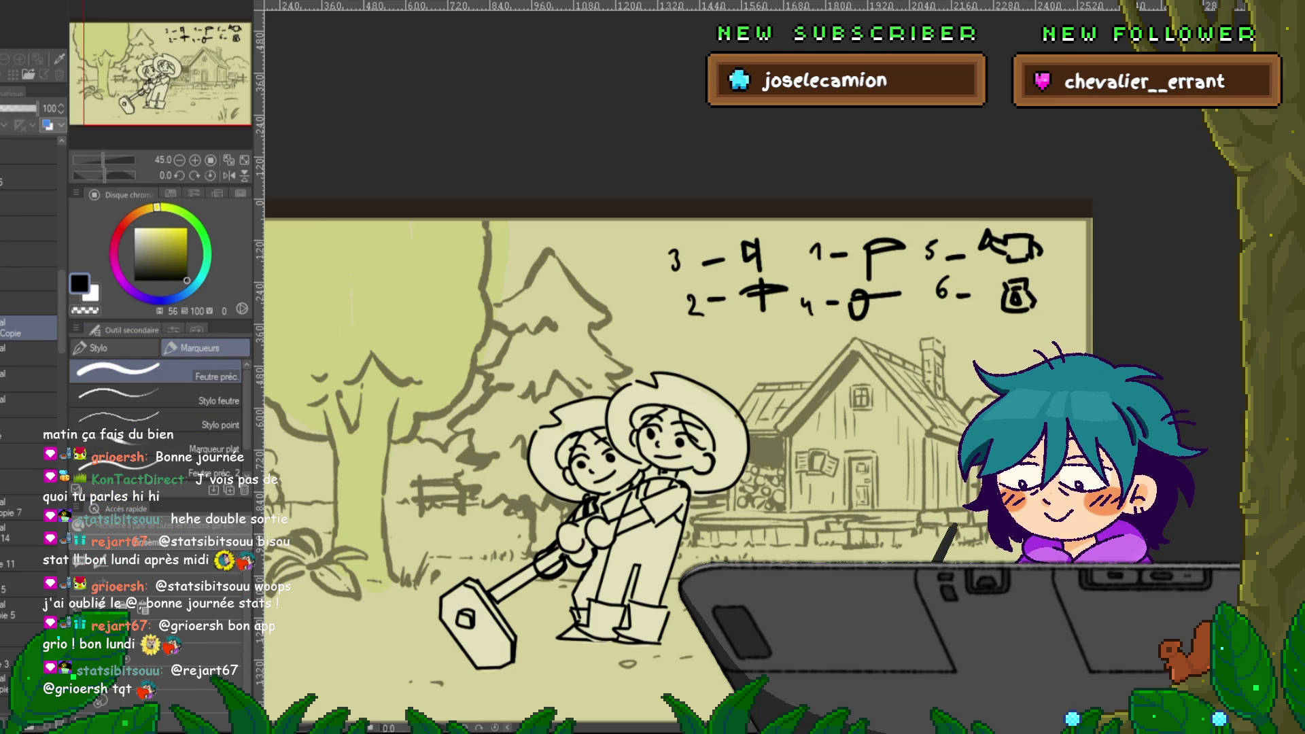
click(28, 303)
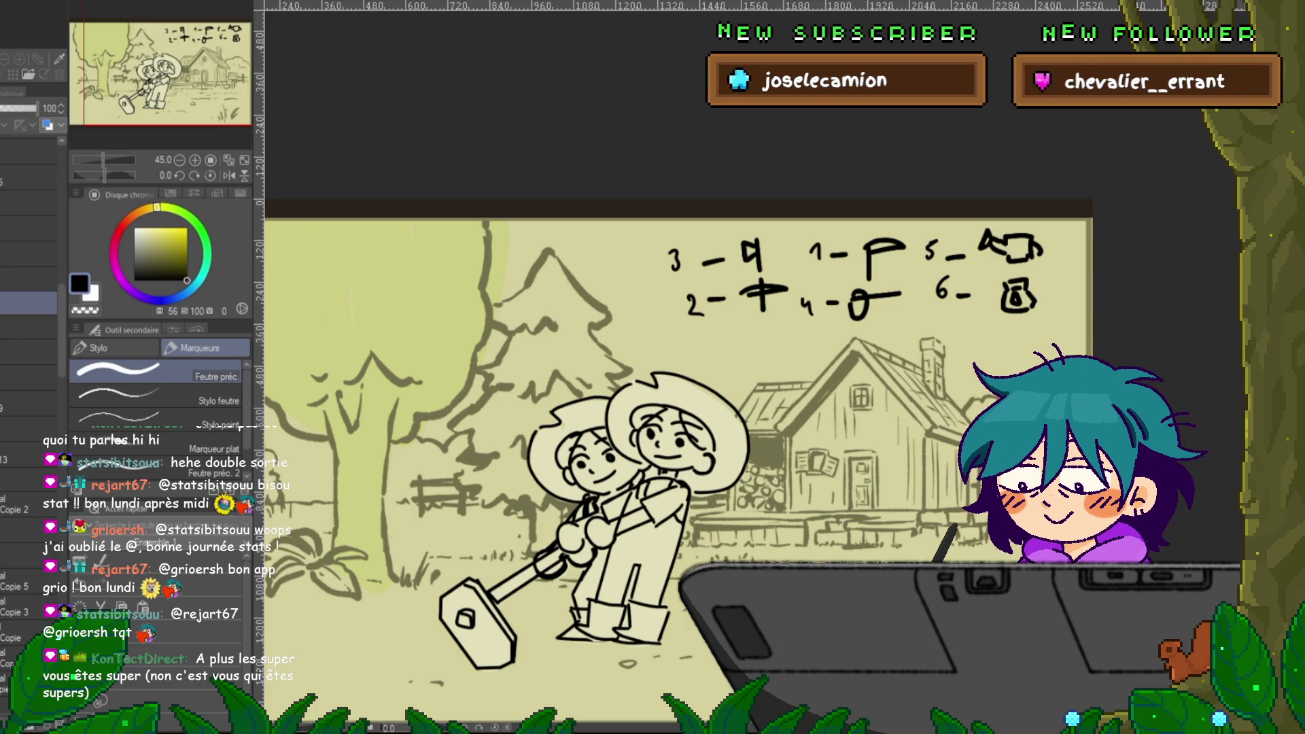
key(ctrl+z)
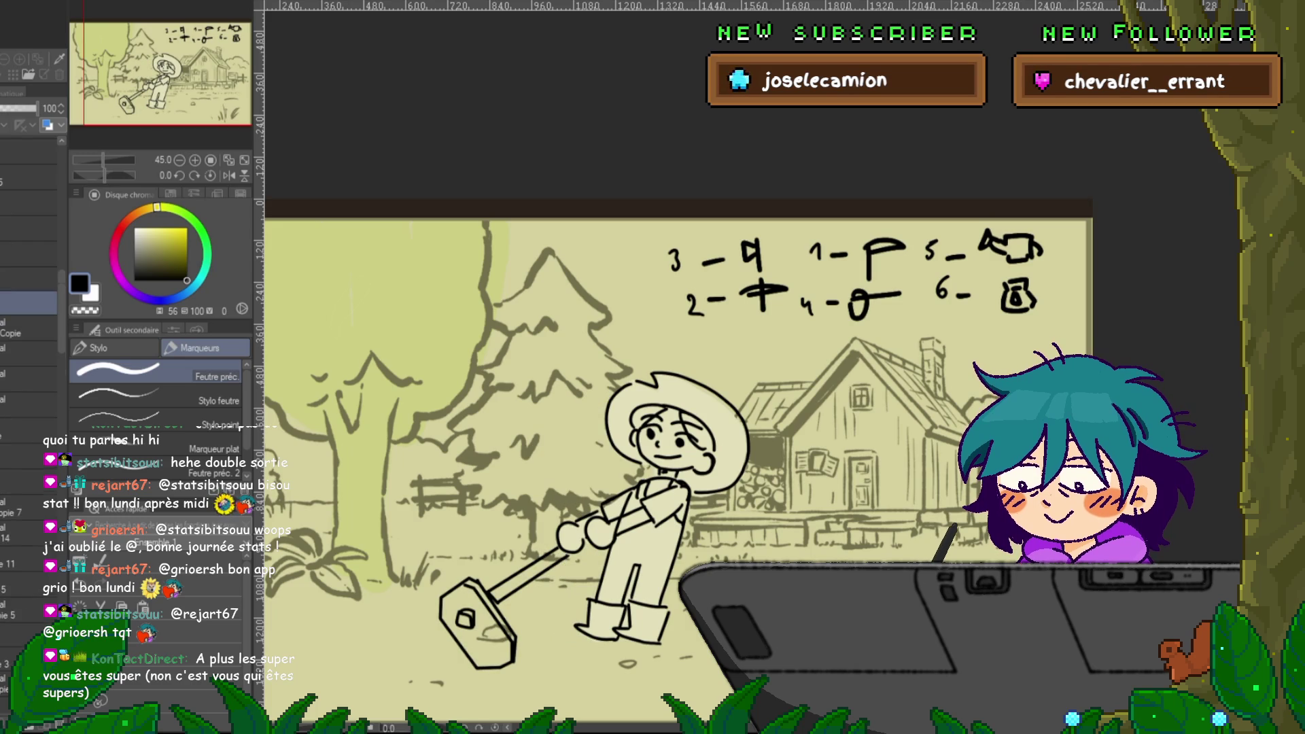
click(28, 328)
- Move the tool right toward the girl and shear it so its head leans left
key(ctrl+t)
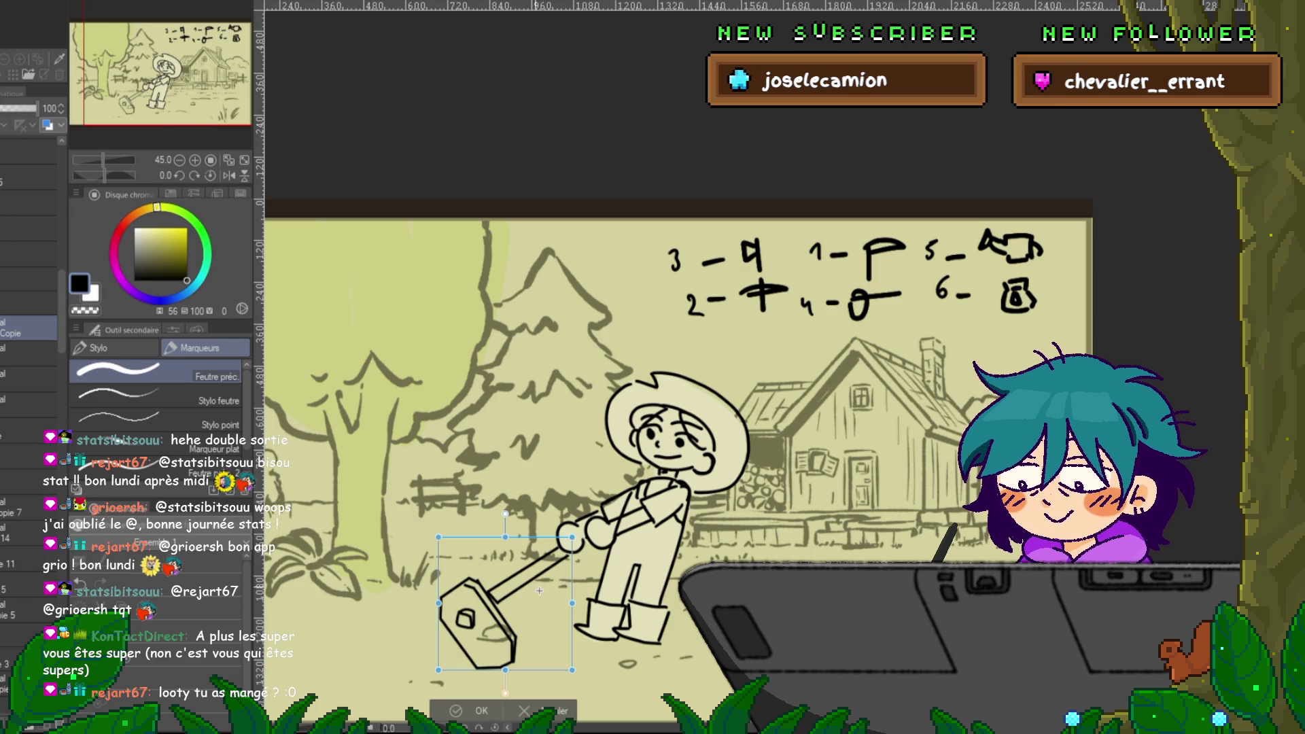
drag(509, 595, 551, 583)
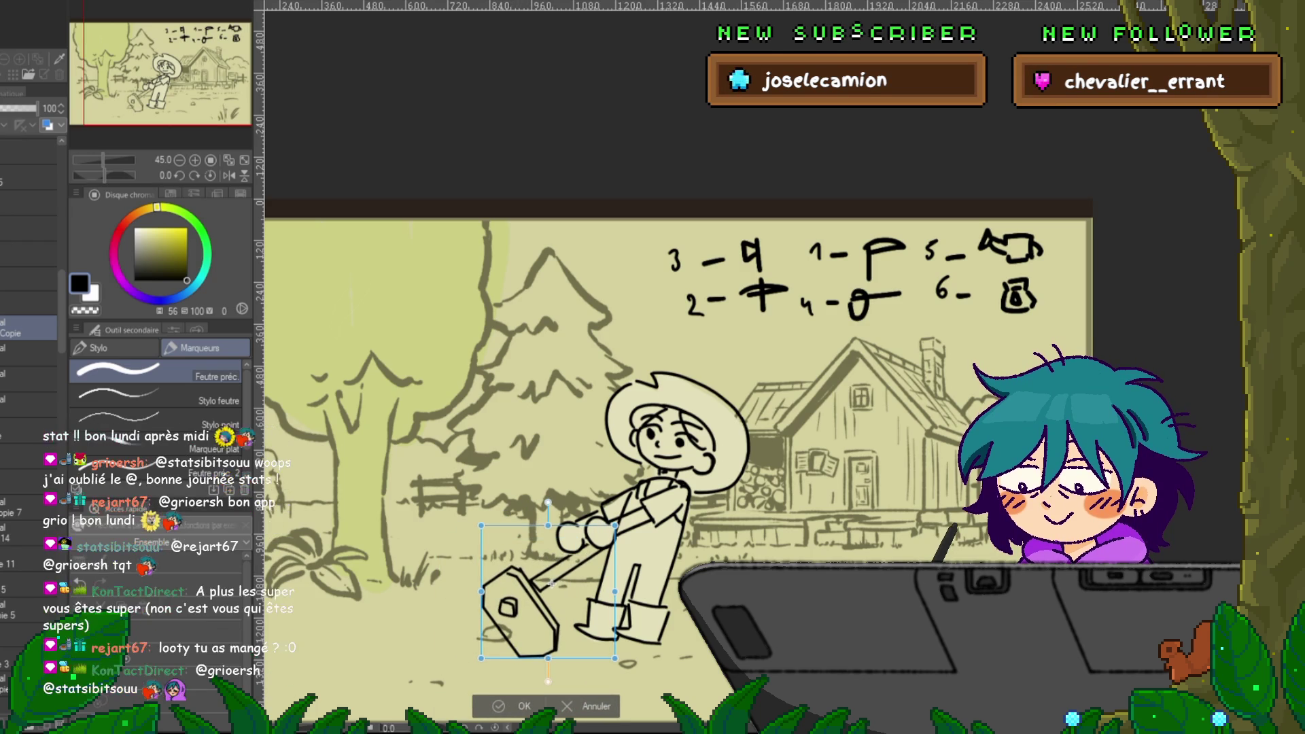
drag(548, 657, 515, 658)
drag(551, 583, 617, 582)
key(Return)
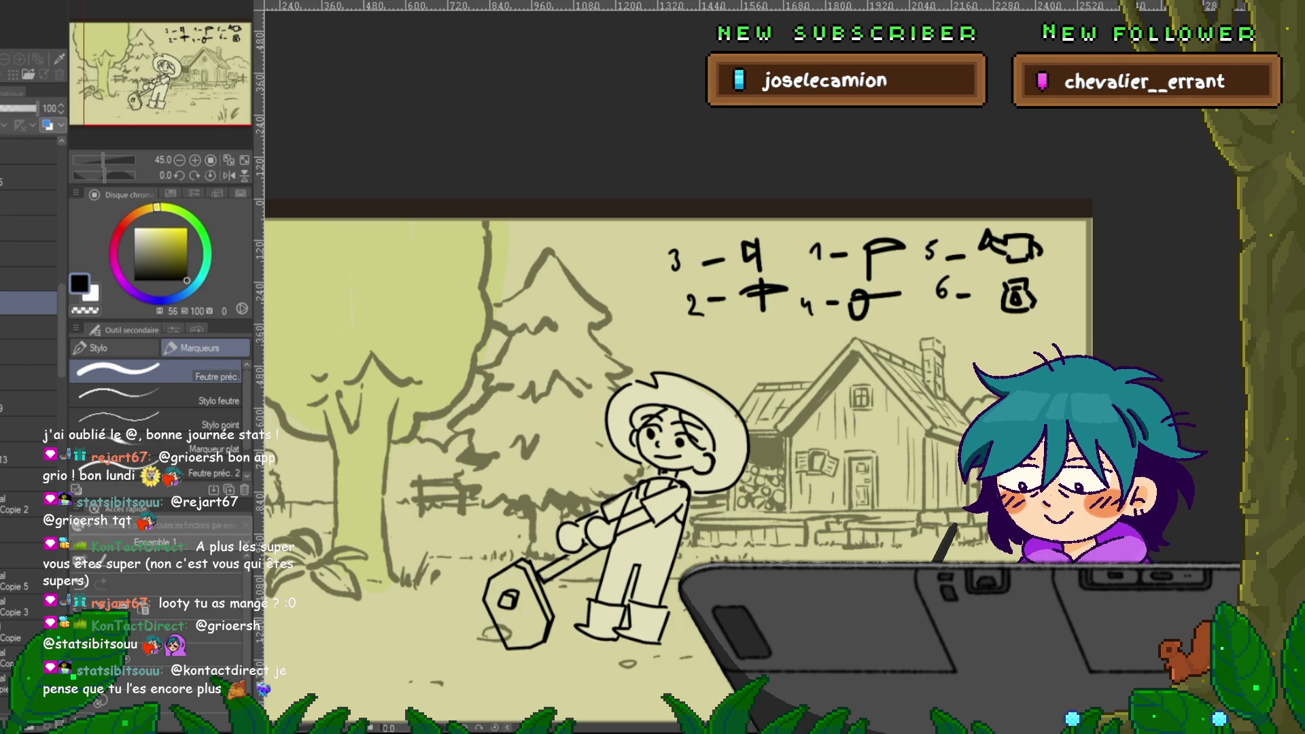
- Start a second transform on the Copie layer's tool, shifting and slightly rotating it
click(29, 328)
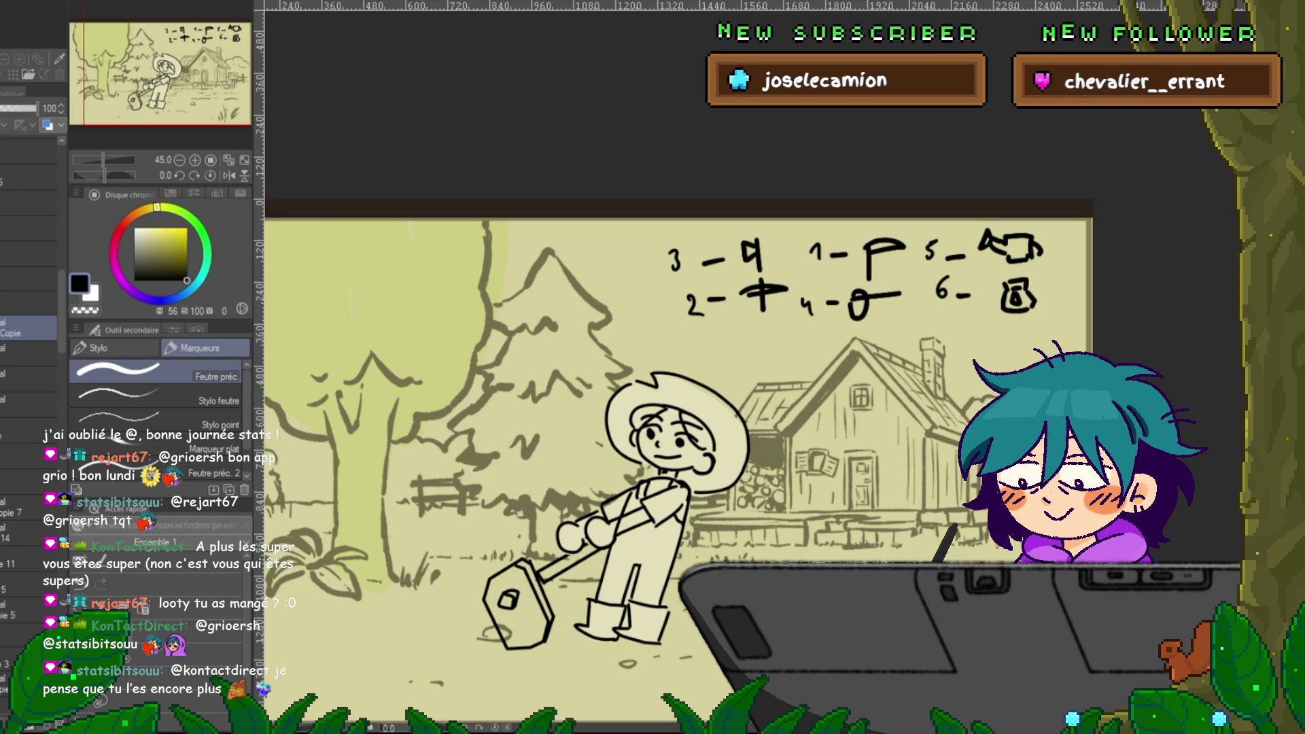
key(ctrl+t)
drag(516, 605, 524, 607)
- Apply the adjusted tool placement, add a layer above Copie 7, and toggle the change to compare
key(Return)
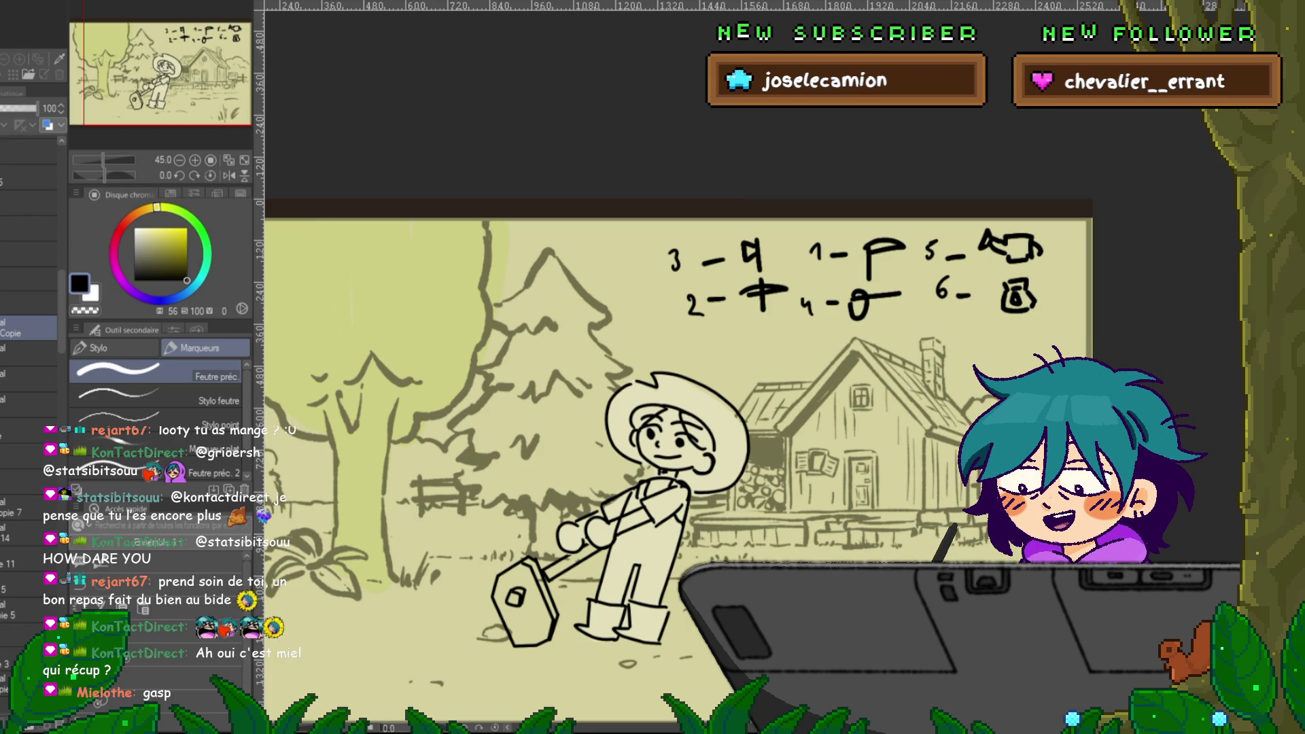
click(28, 586)
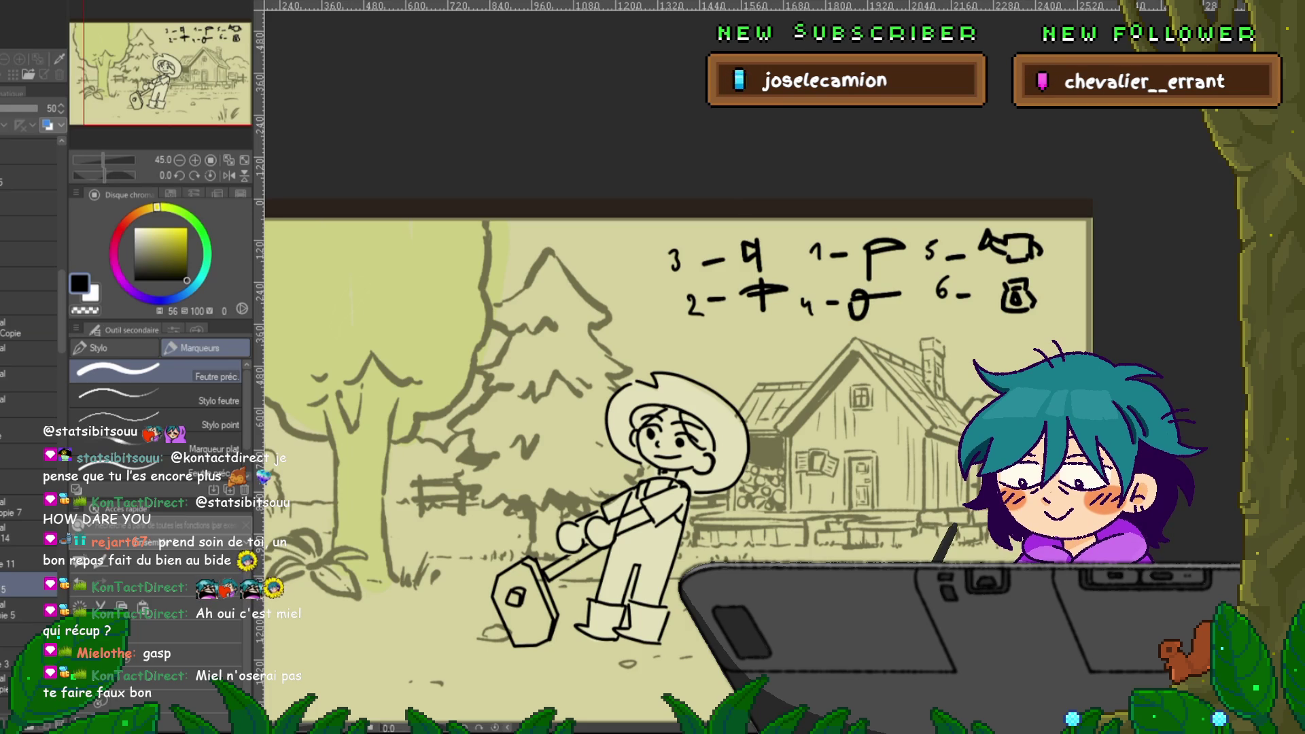
click(29, 507)
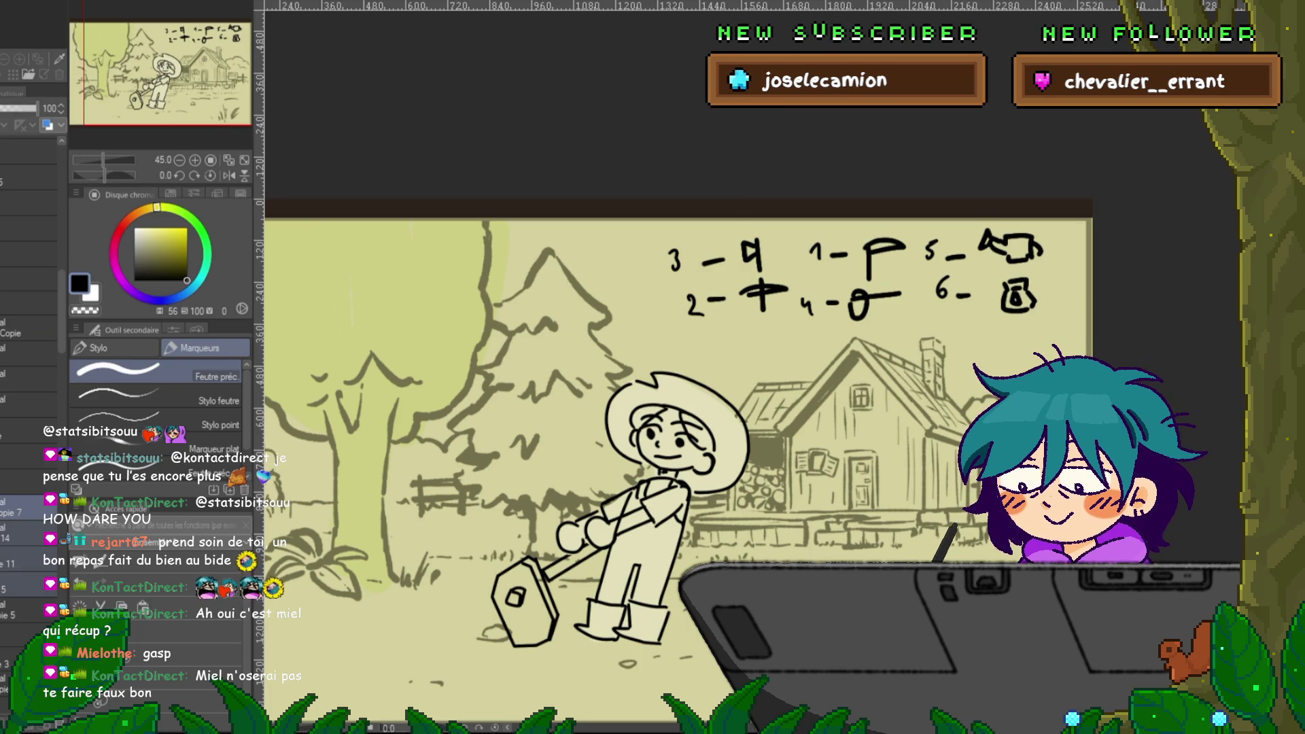
key(ctrl+shift+n)
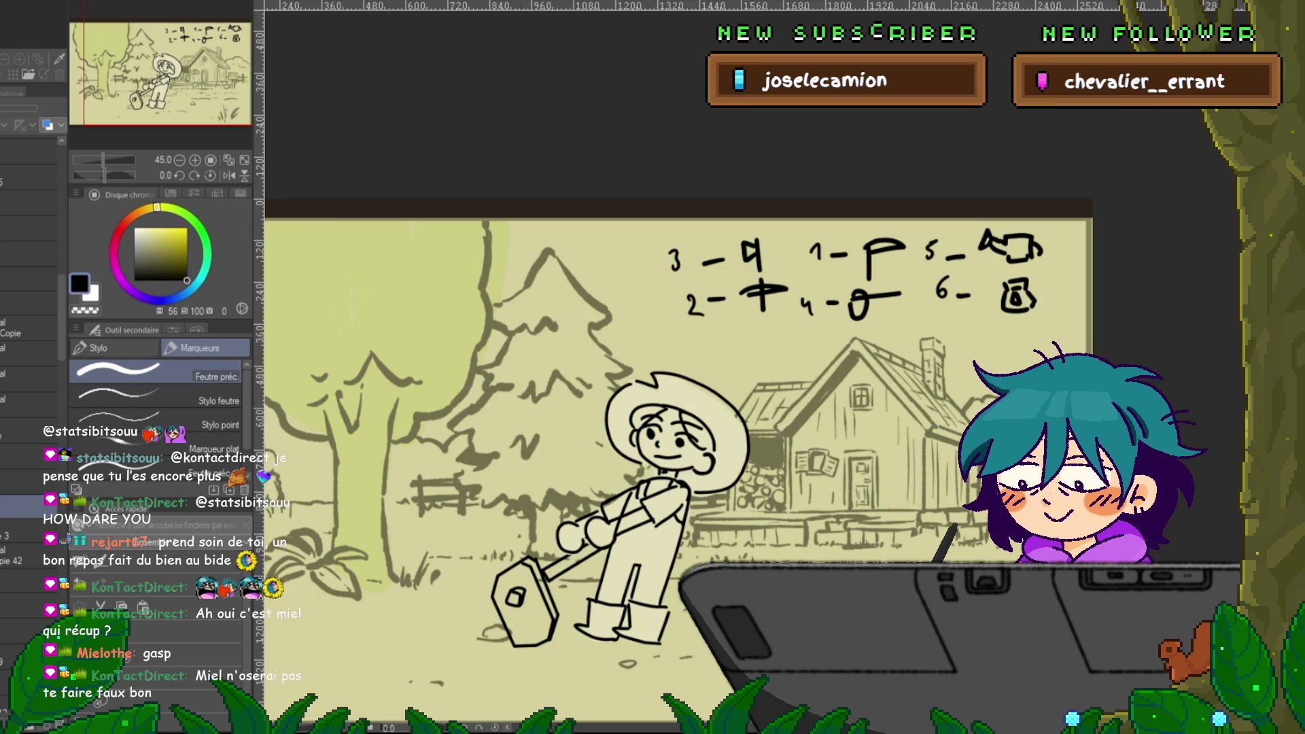
key(ctrl+z)
key(ctrl+y)
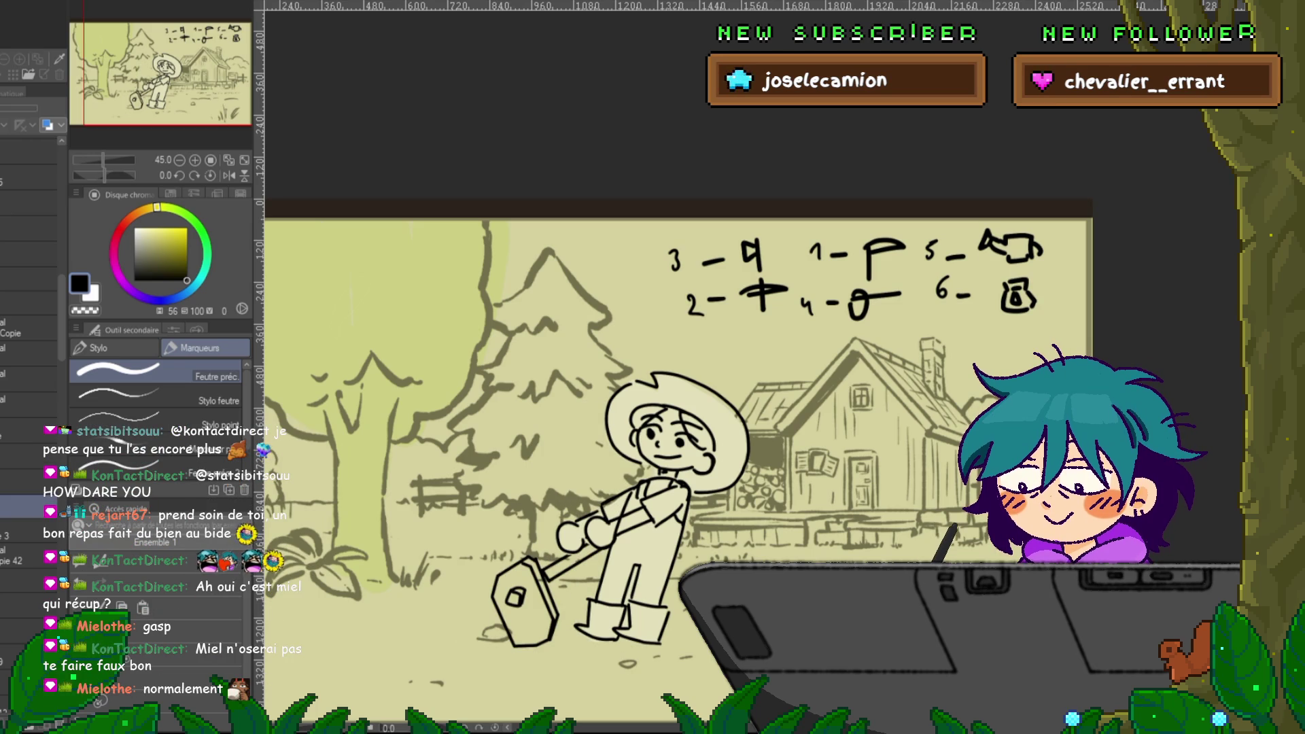
key(ctrl+z)
key(ctrl+y)
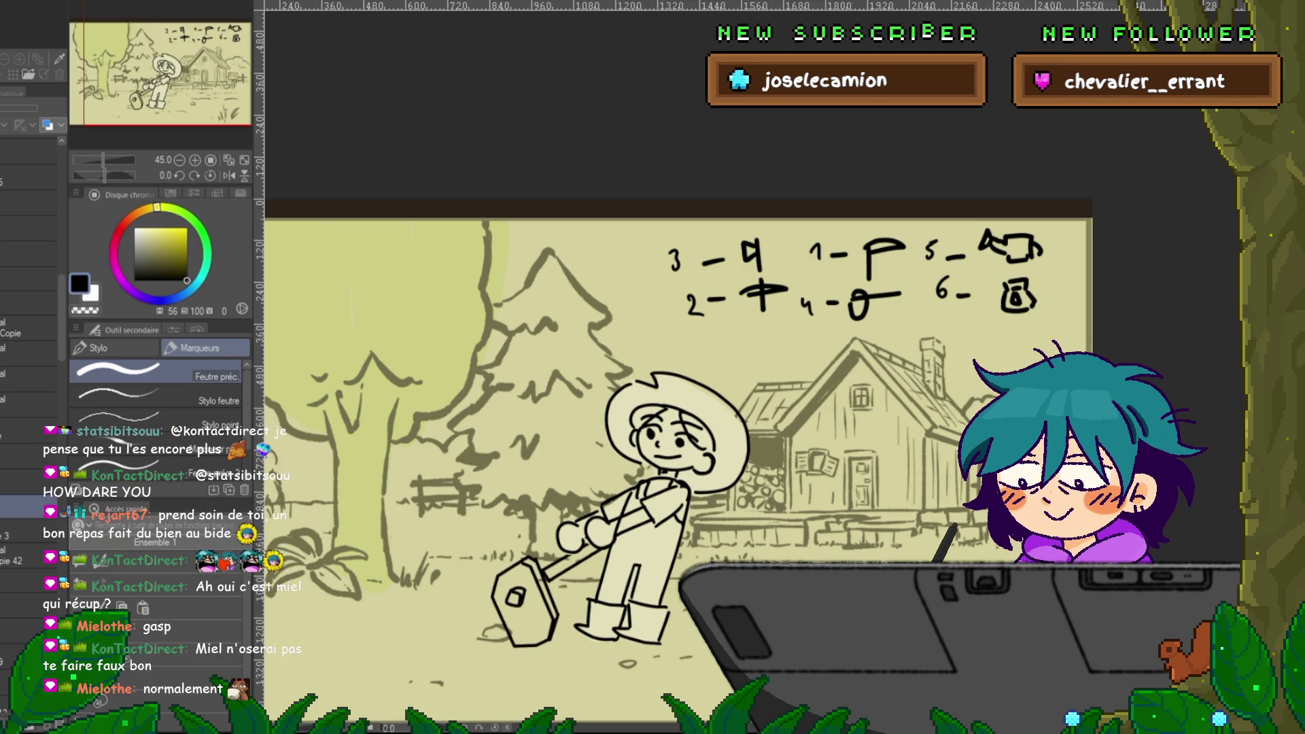
- Compare the tool's placement against the neighbouring animation frames and layers
key(Right)
key(Left)
key(Left)
key(Right)
click(27, 303)
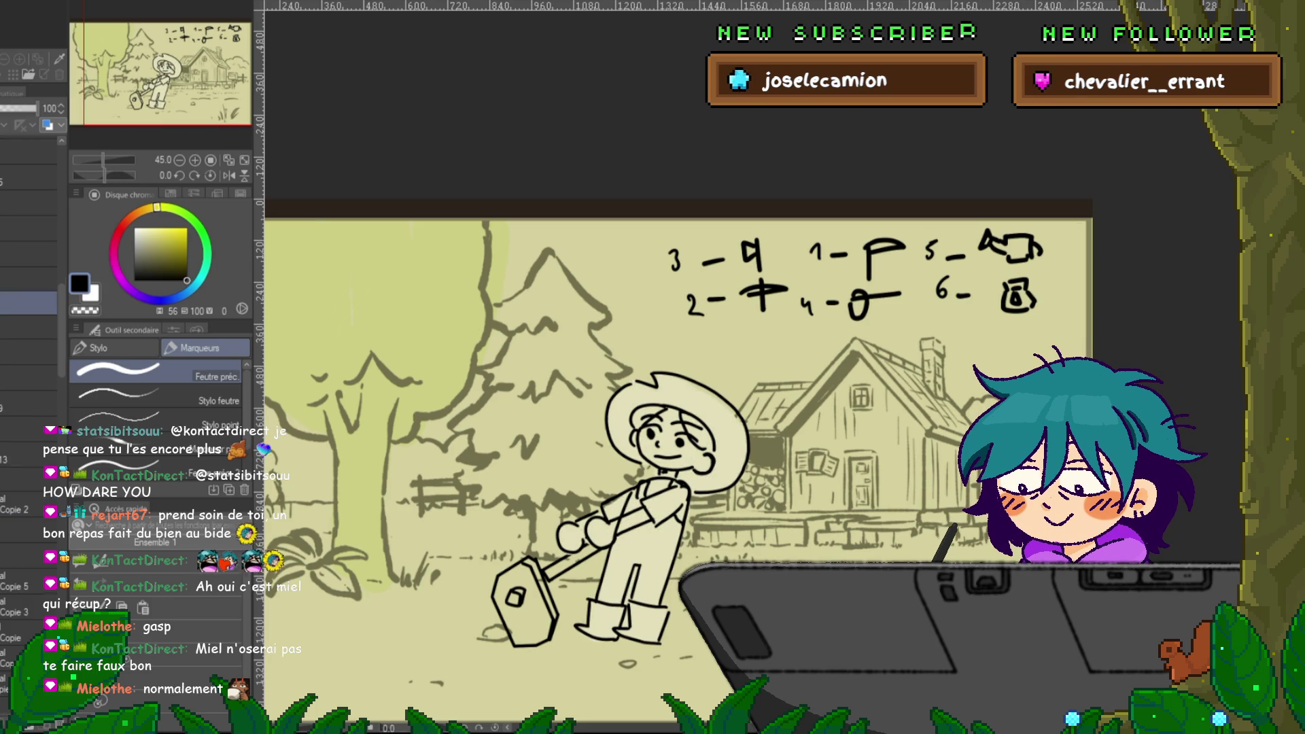
key(ctrl+z)
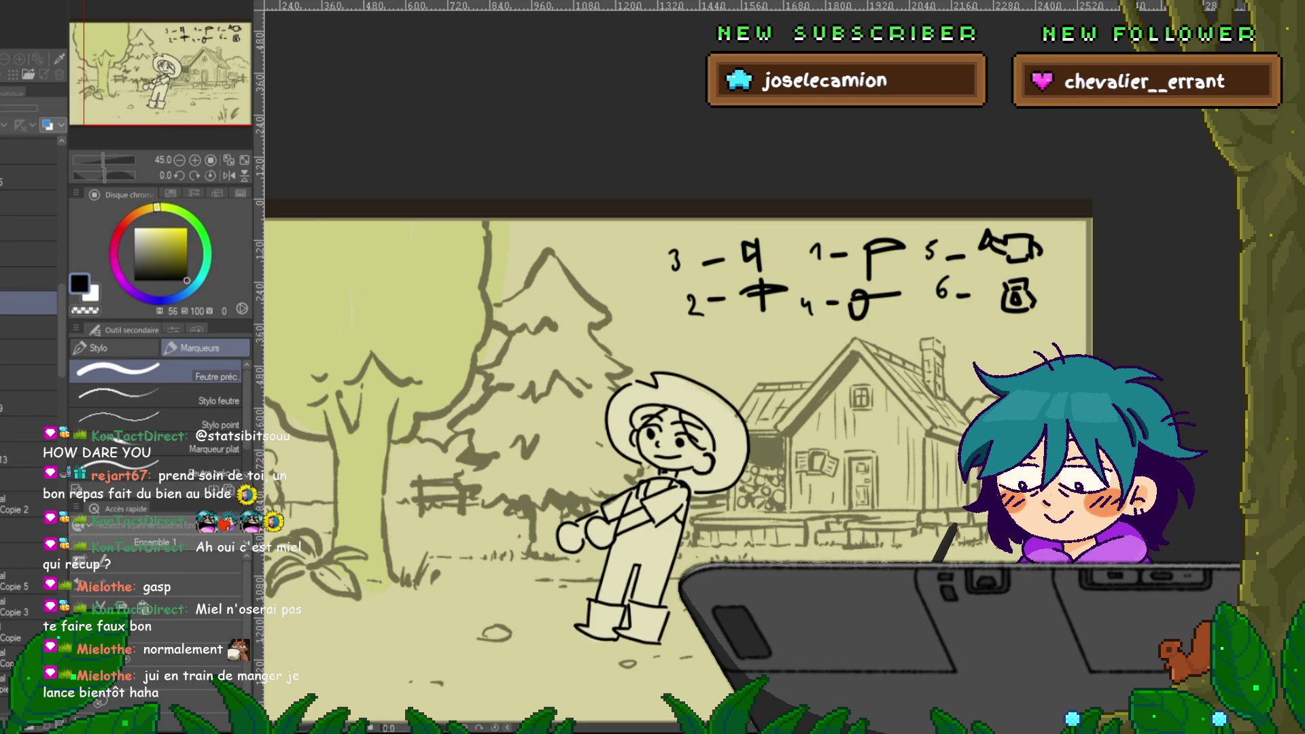
click(27, 328)
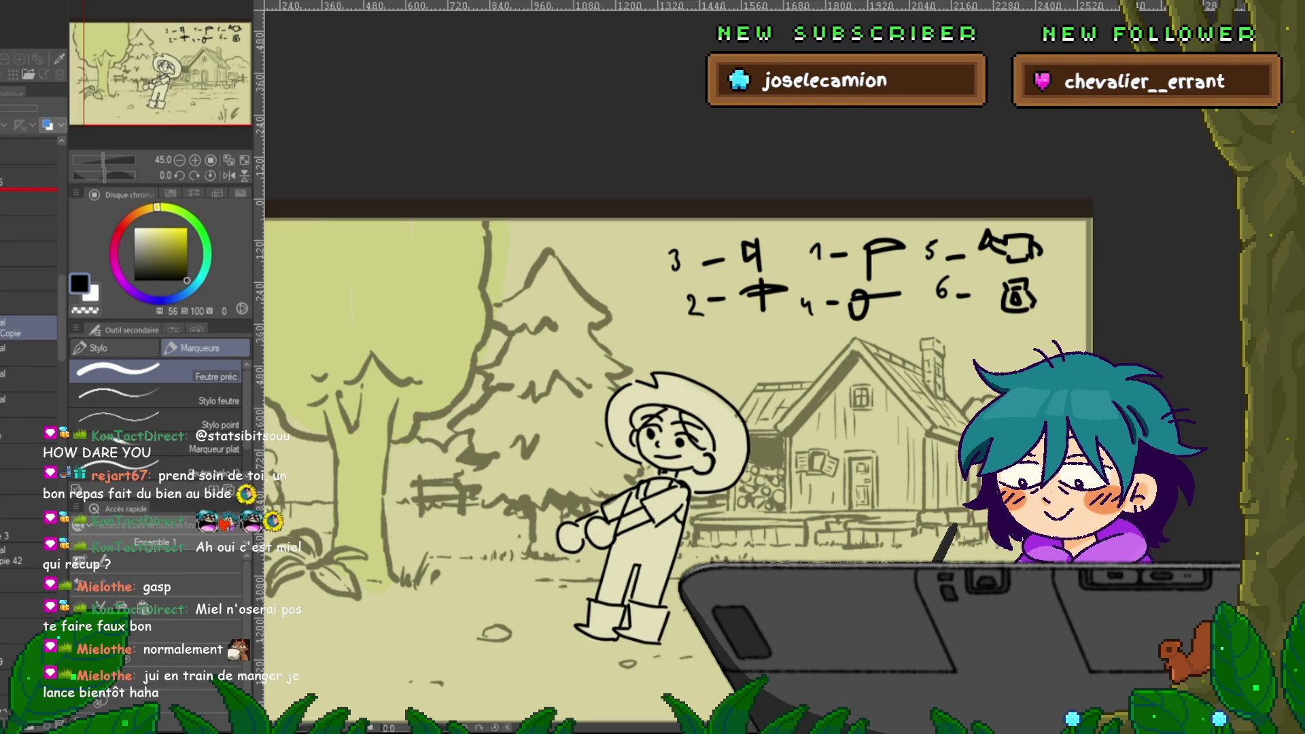
key(ctrl+y)
click(27, 238)
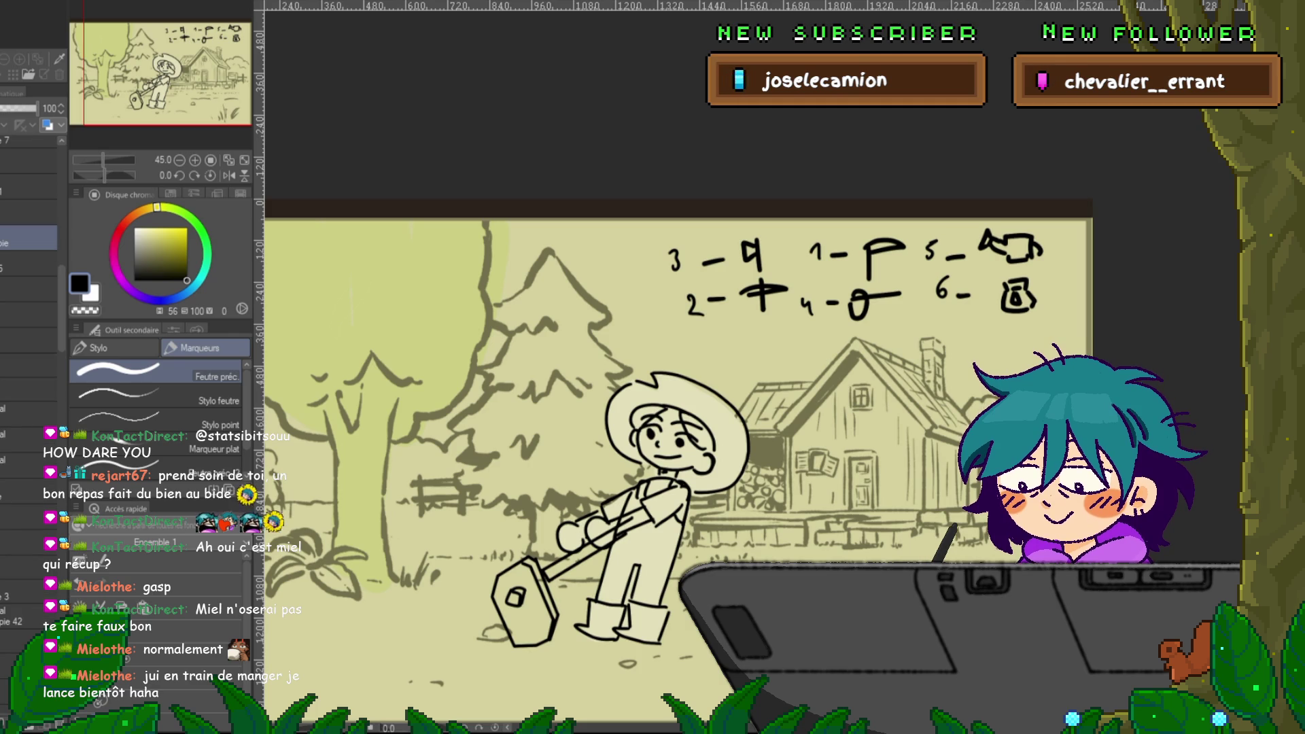
click(27, 166)
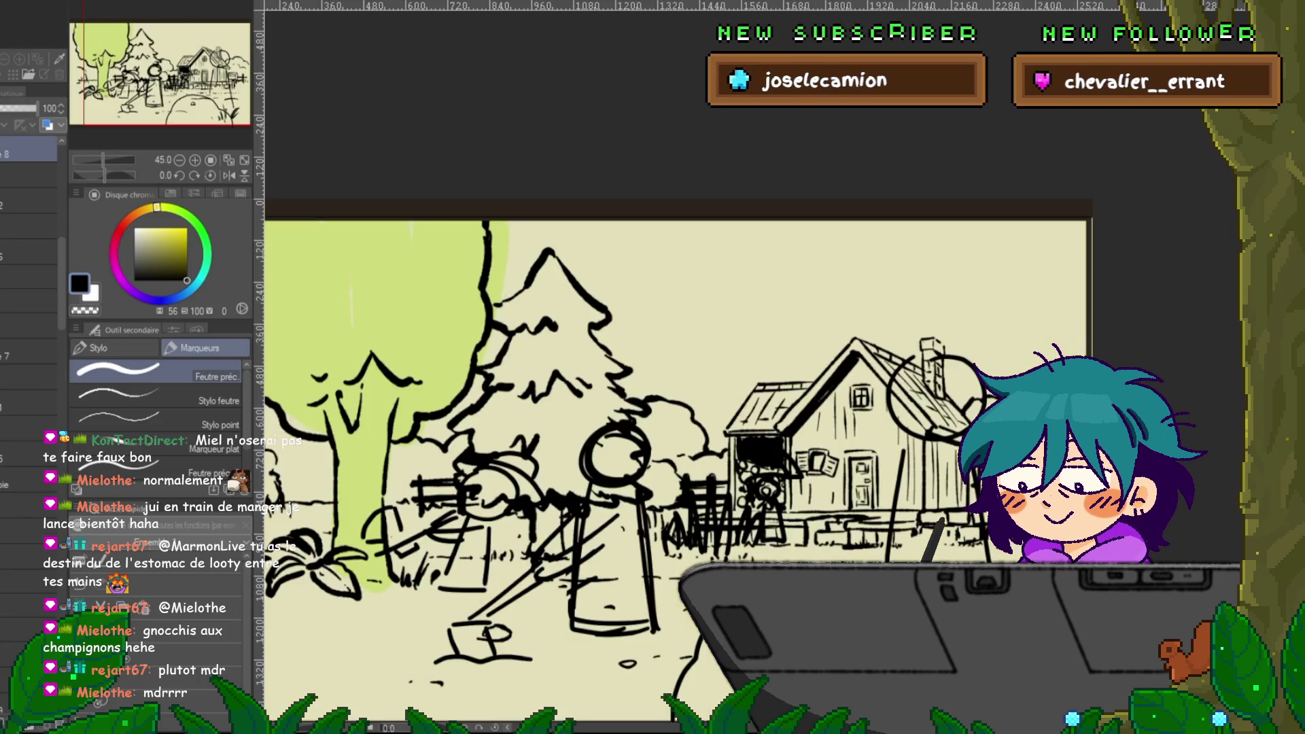
click(28, 479)
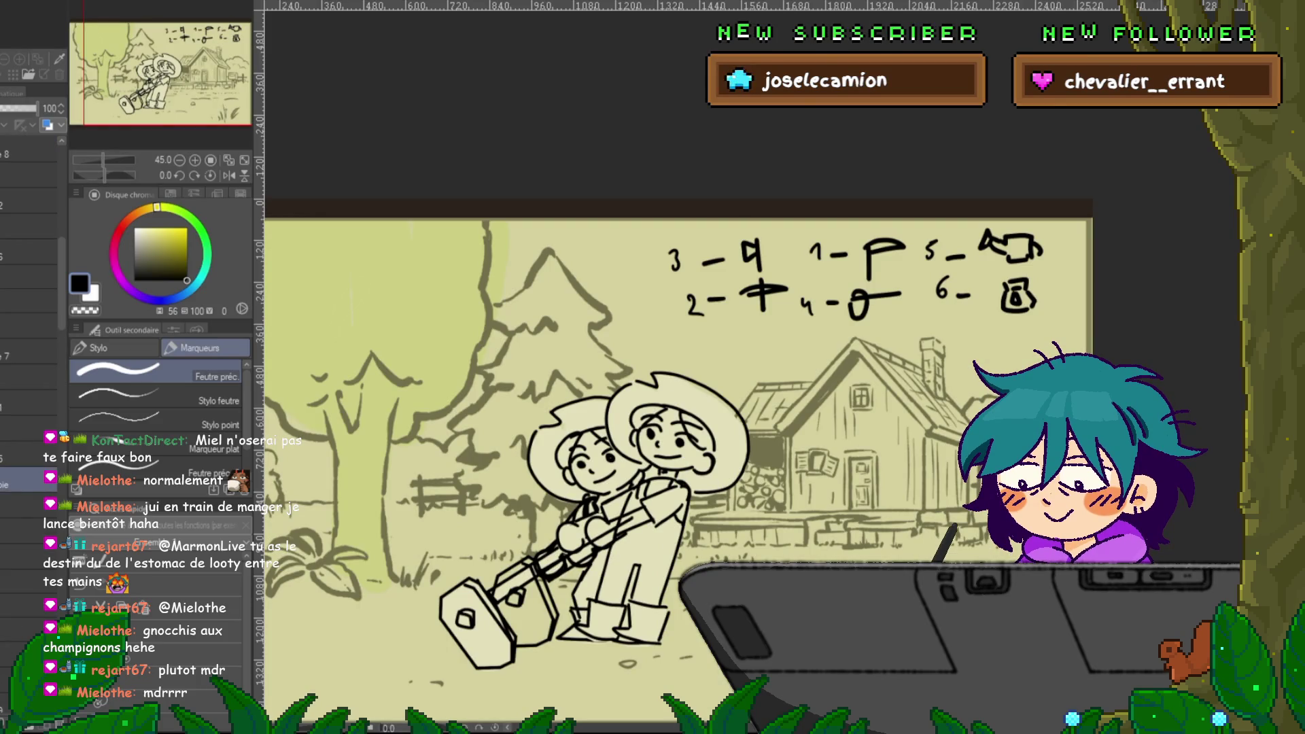
scroll(28, 271, down, 2)
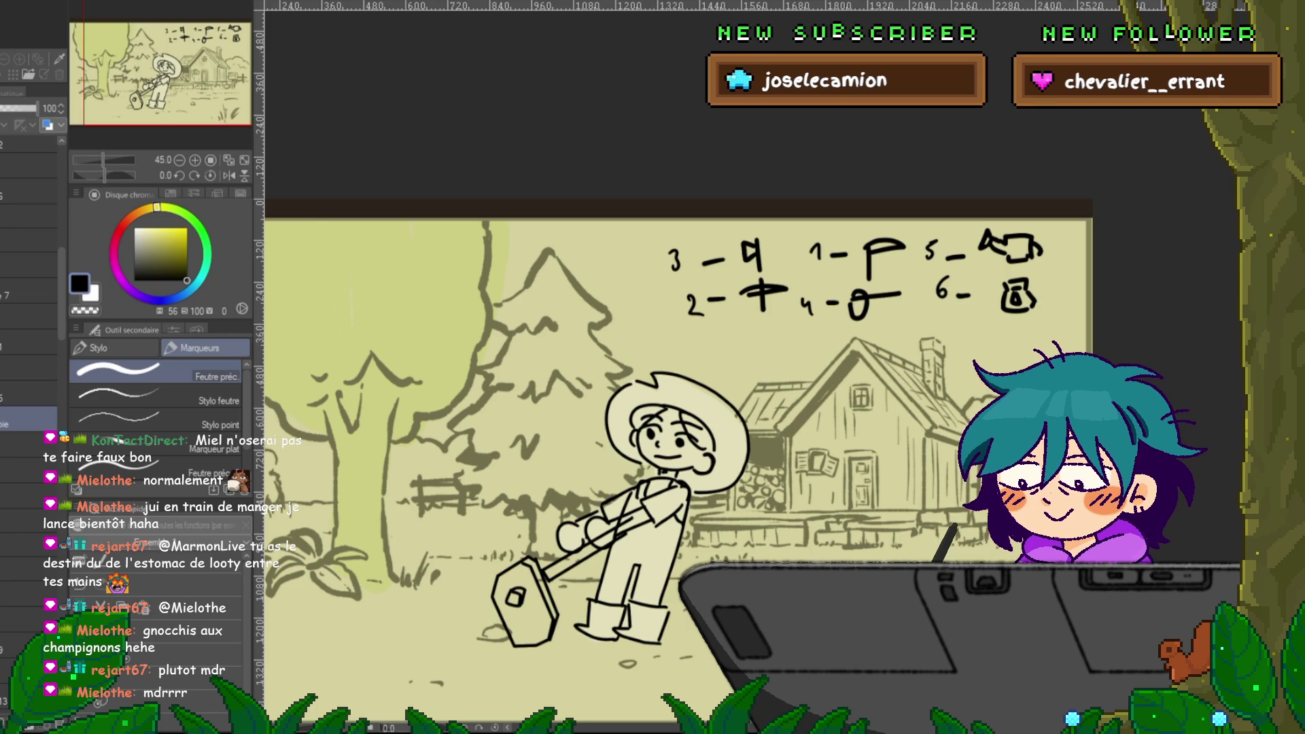
click(28, 496)
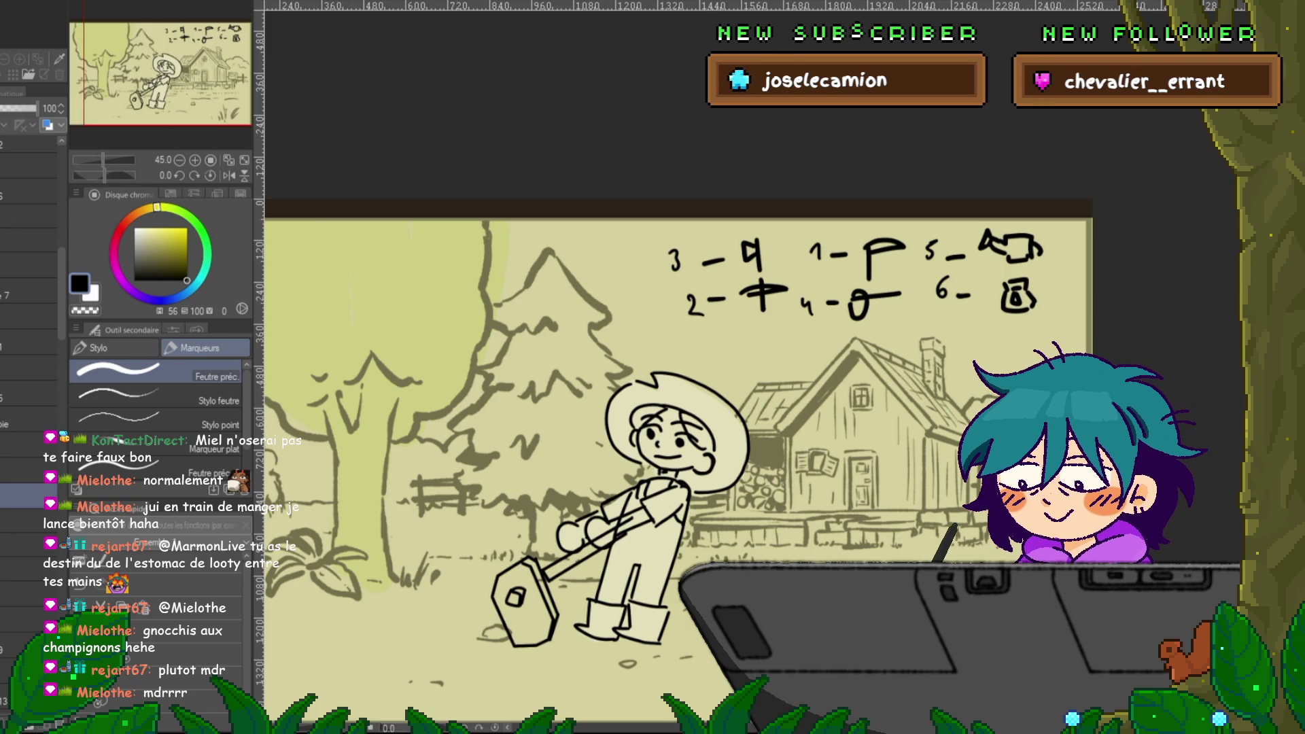
- Fill the tool head with cream using a freehand lasso selection
key(m)
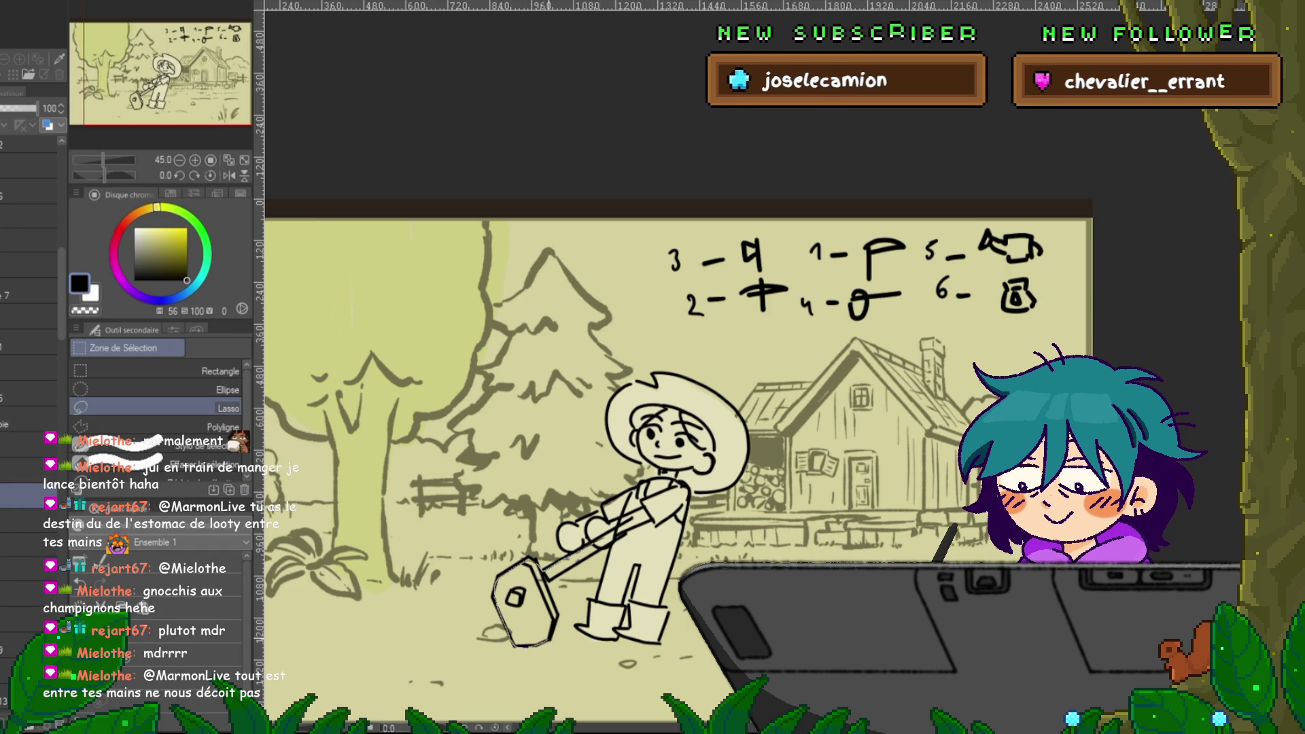
drag(530, 556, 527, 557)
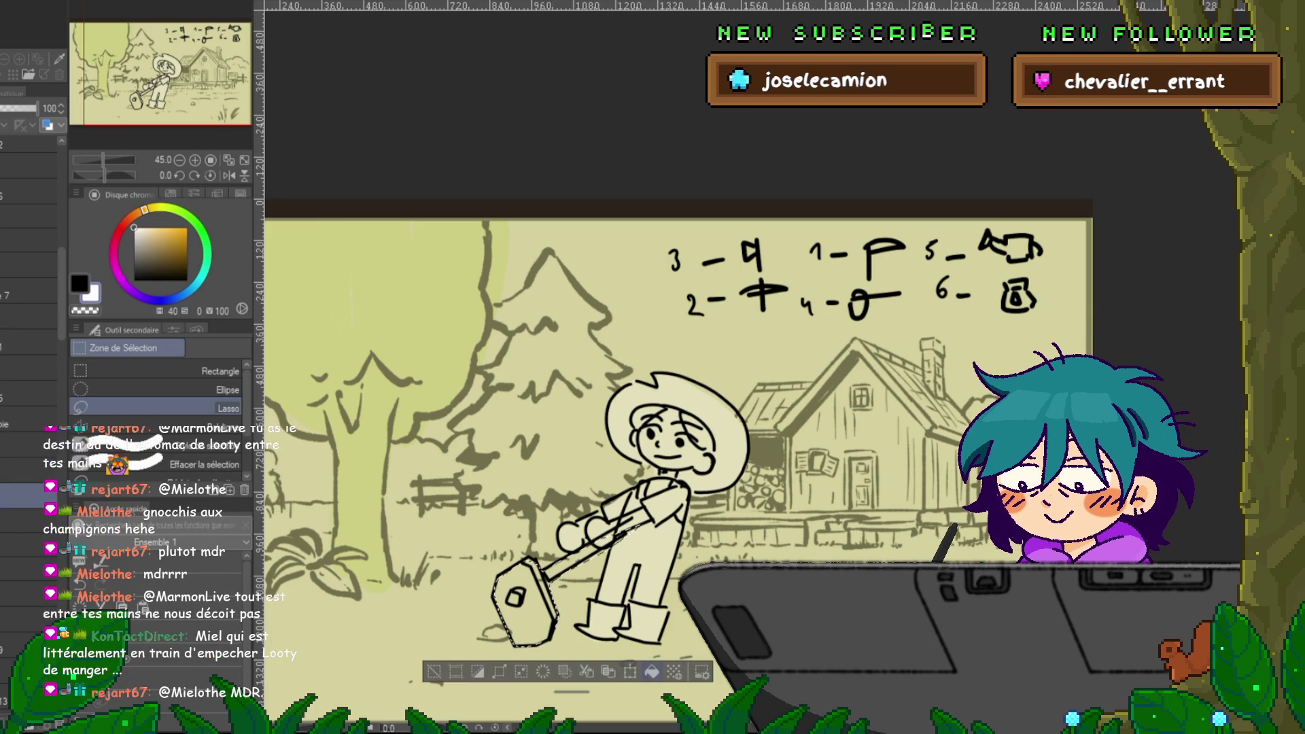
key(alt+BackSpace)
key(ctrl+d)
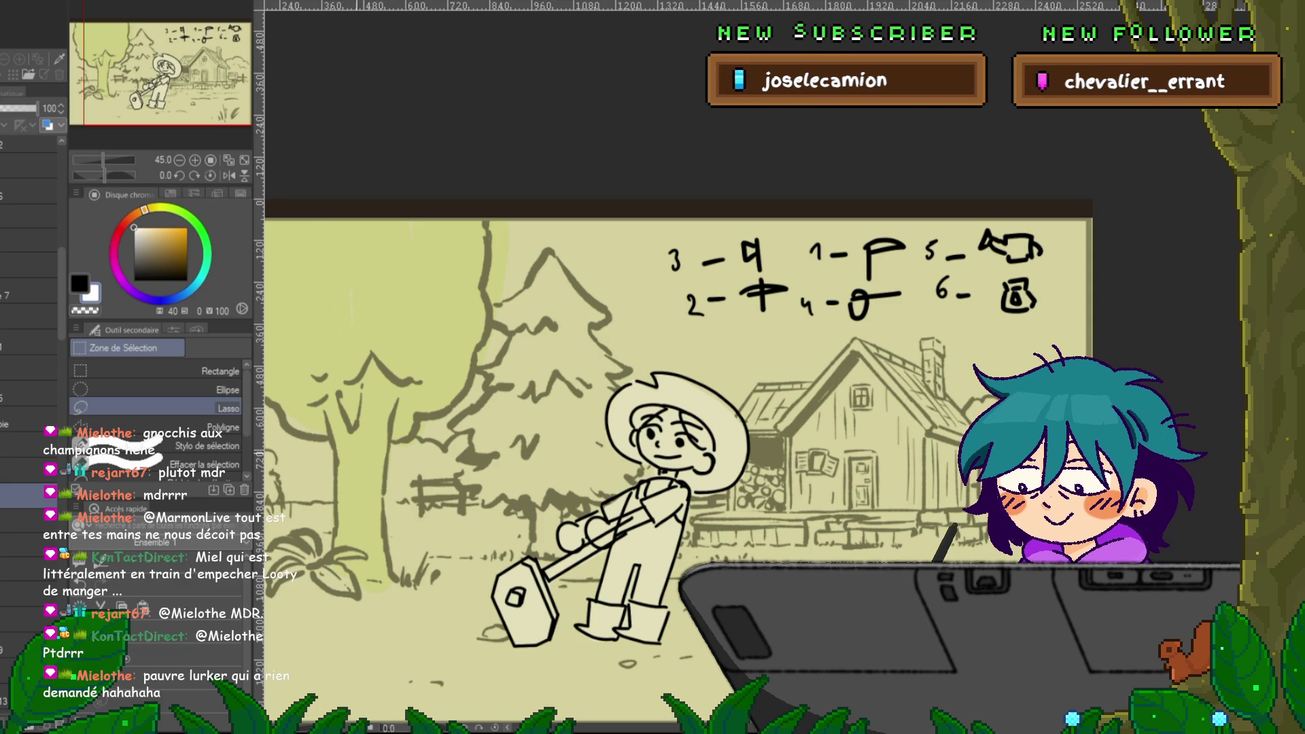
- Play through the animation frames, then switch to the Feutre précis marker pen
key(space)
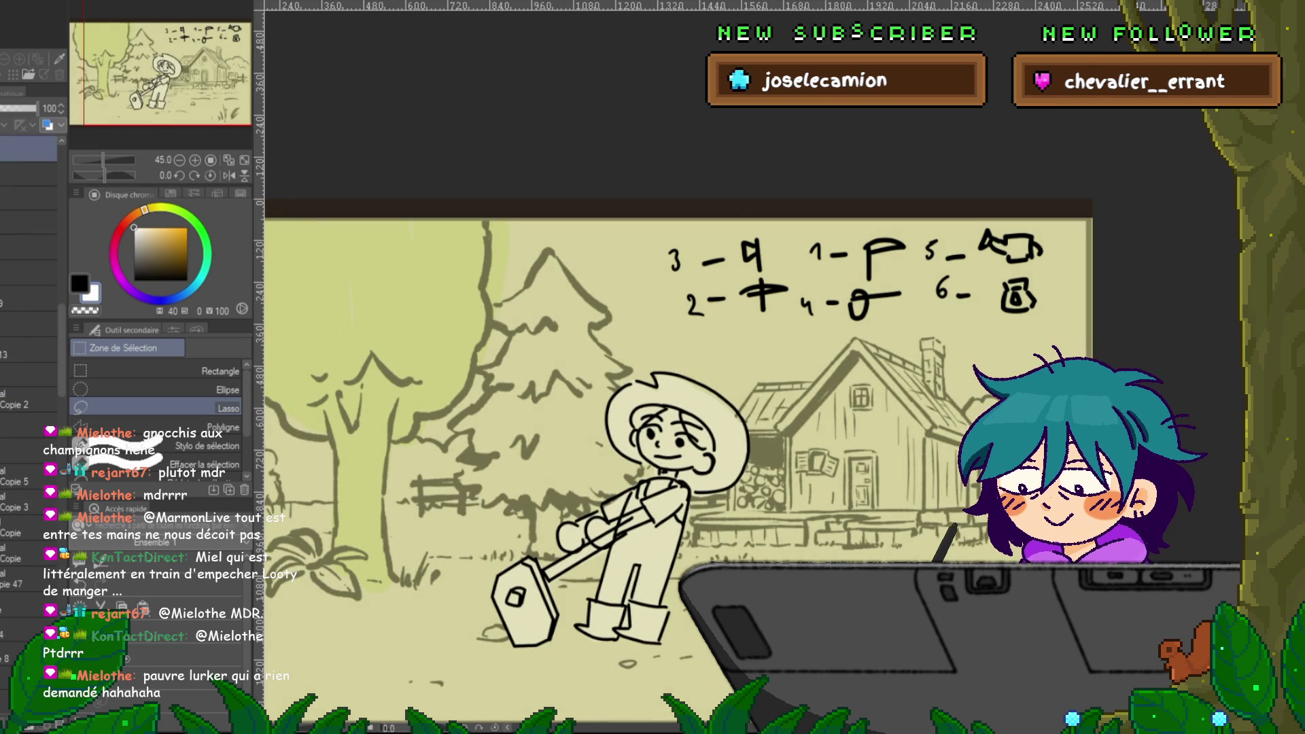
scroll(700, 475, up, 3)
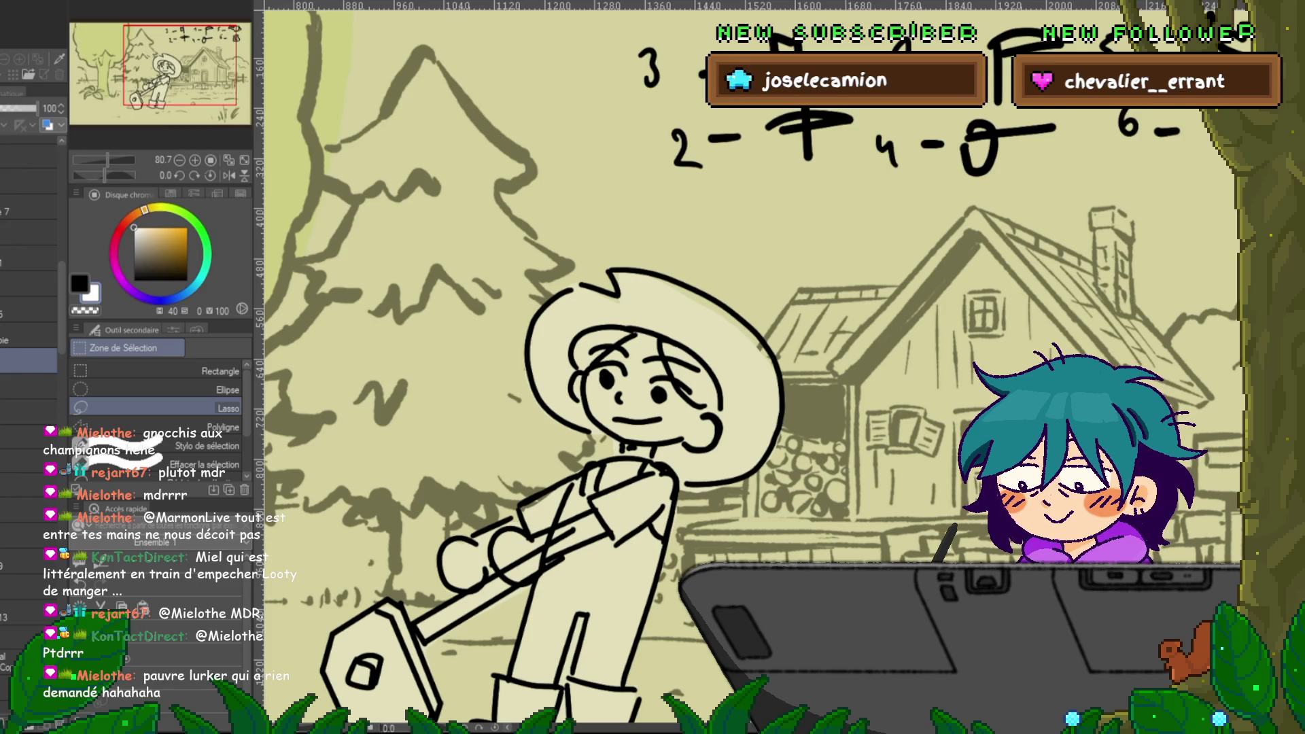
key(p)
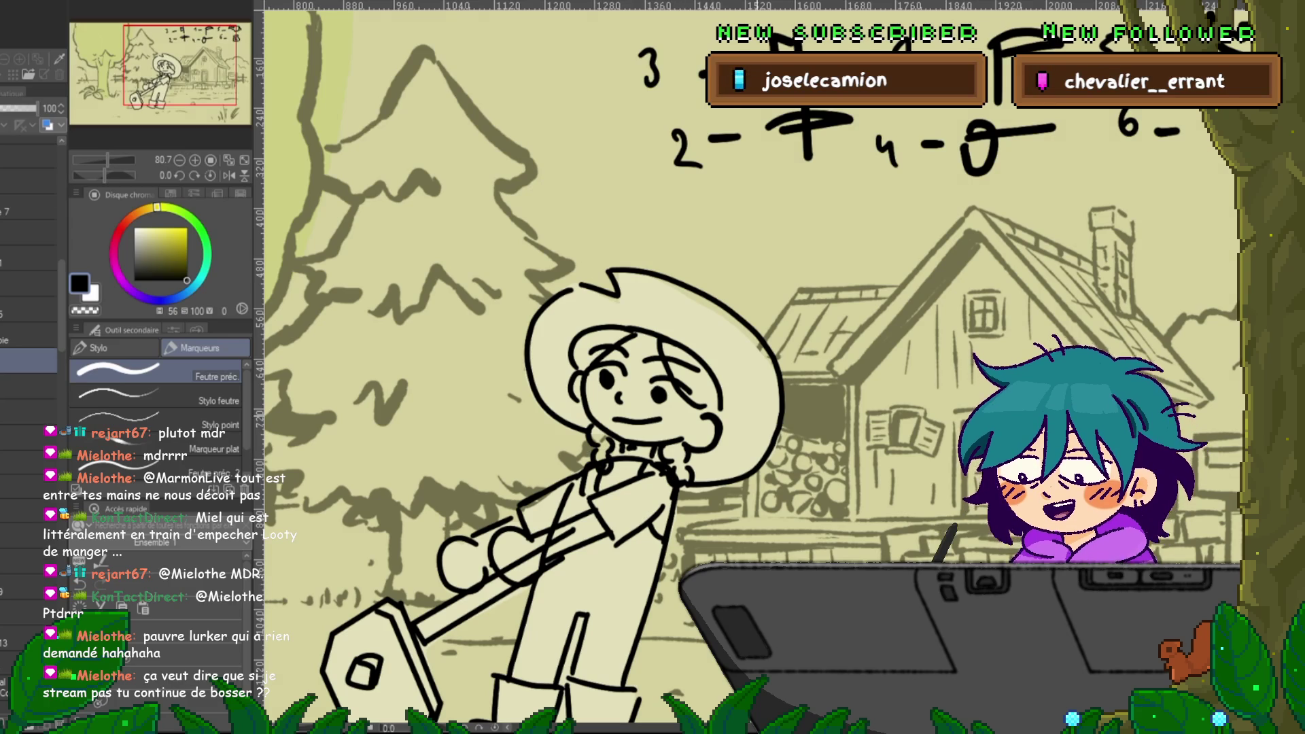
scroll(27, 340, down, 3)
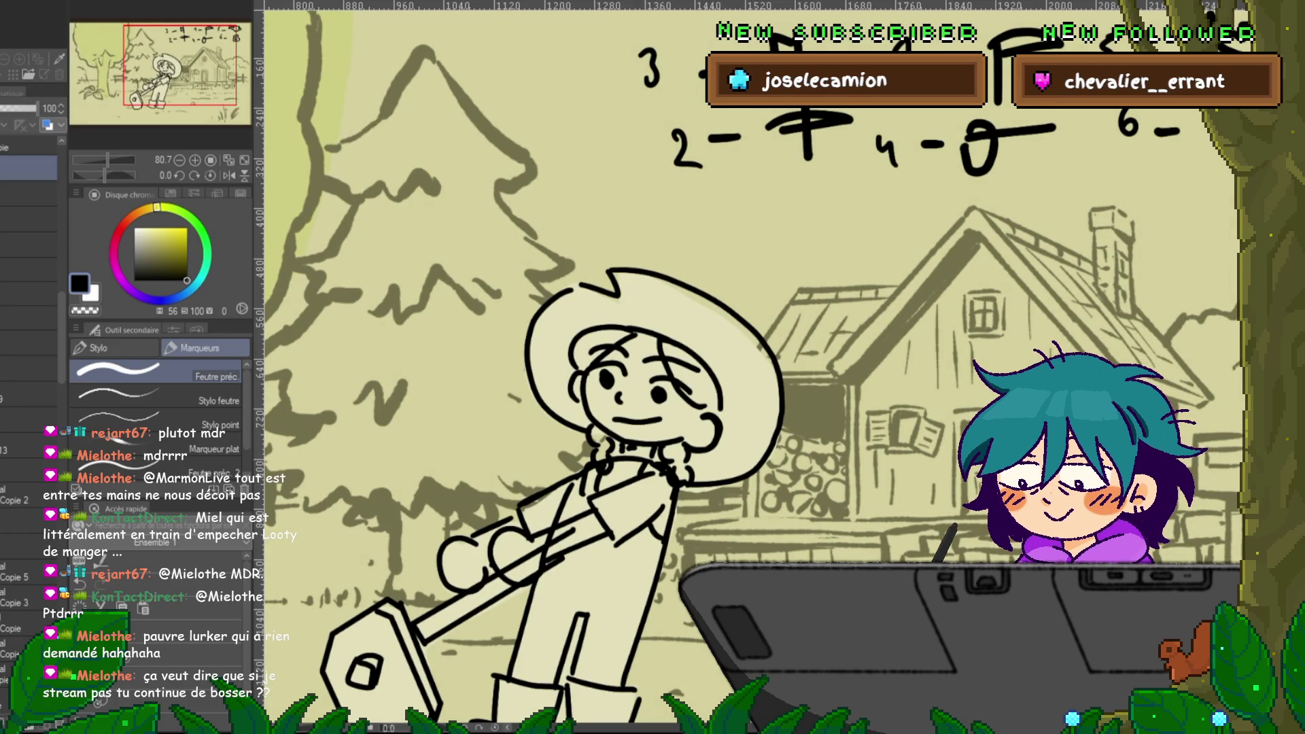
scroll(27, 238, up, 3)
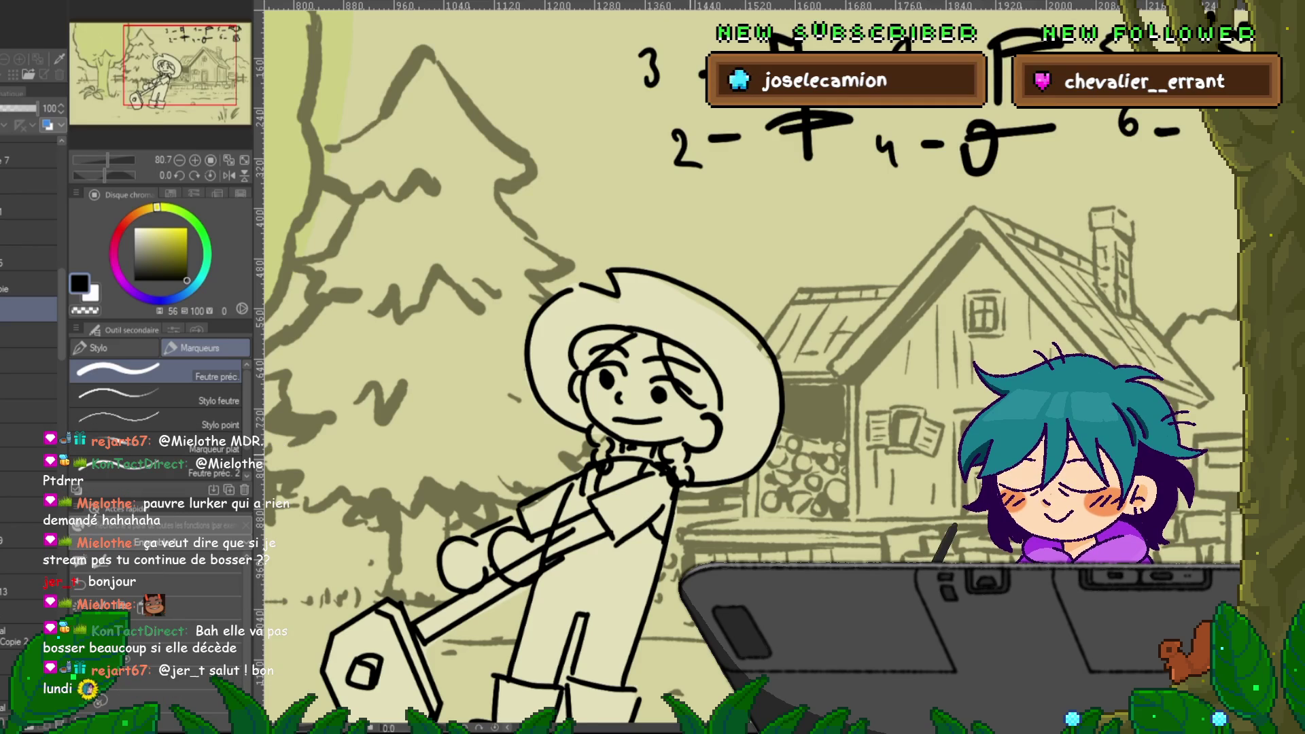
scroll(700, 496, down, 1)
scroll(747, 367, down, 3)
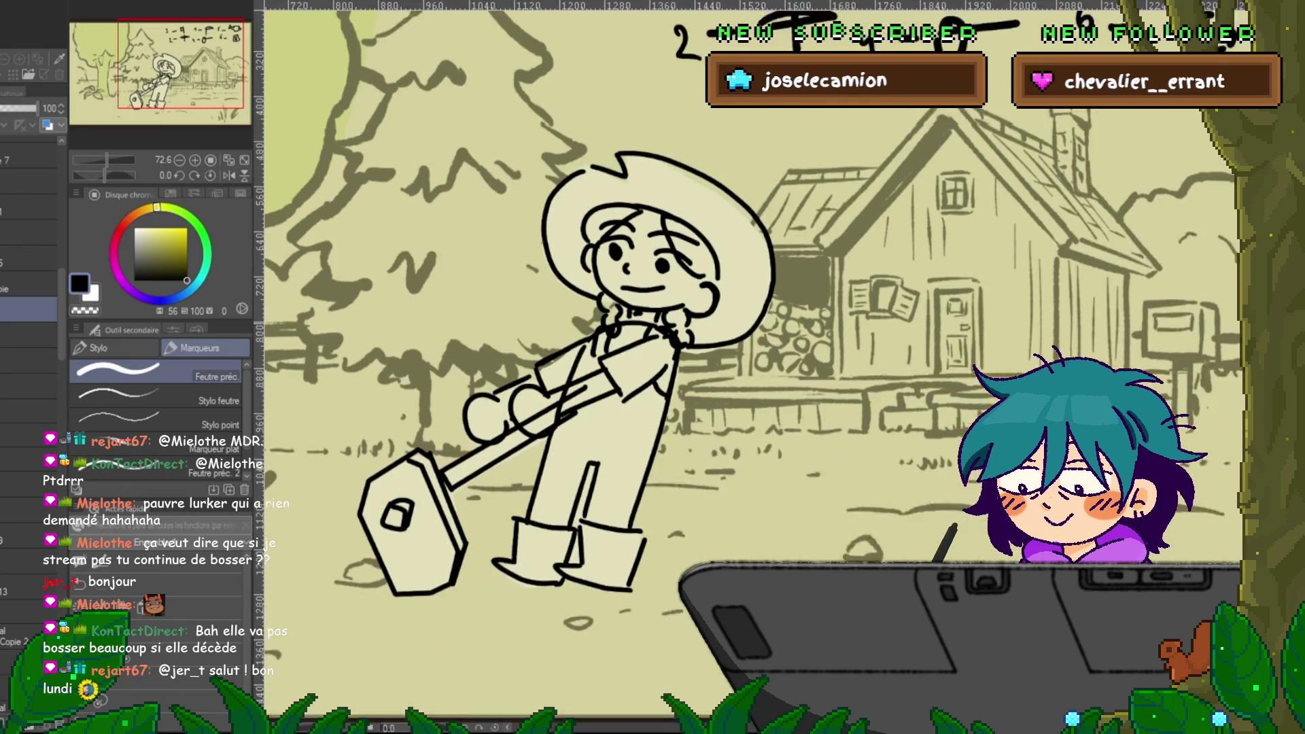
scroll(747, 339, left, 3)
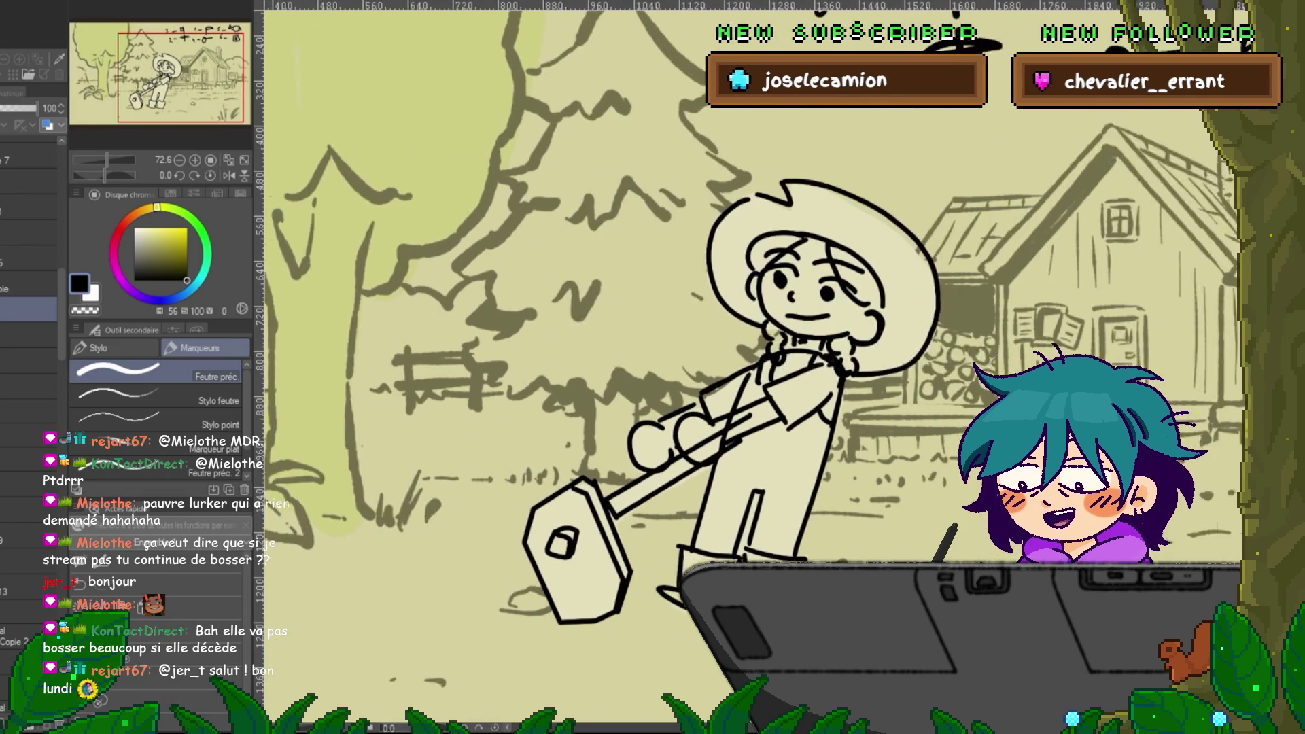
scroll(29, 340, up, 2)
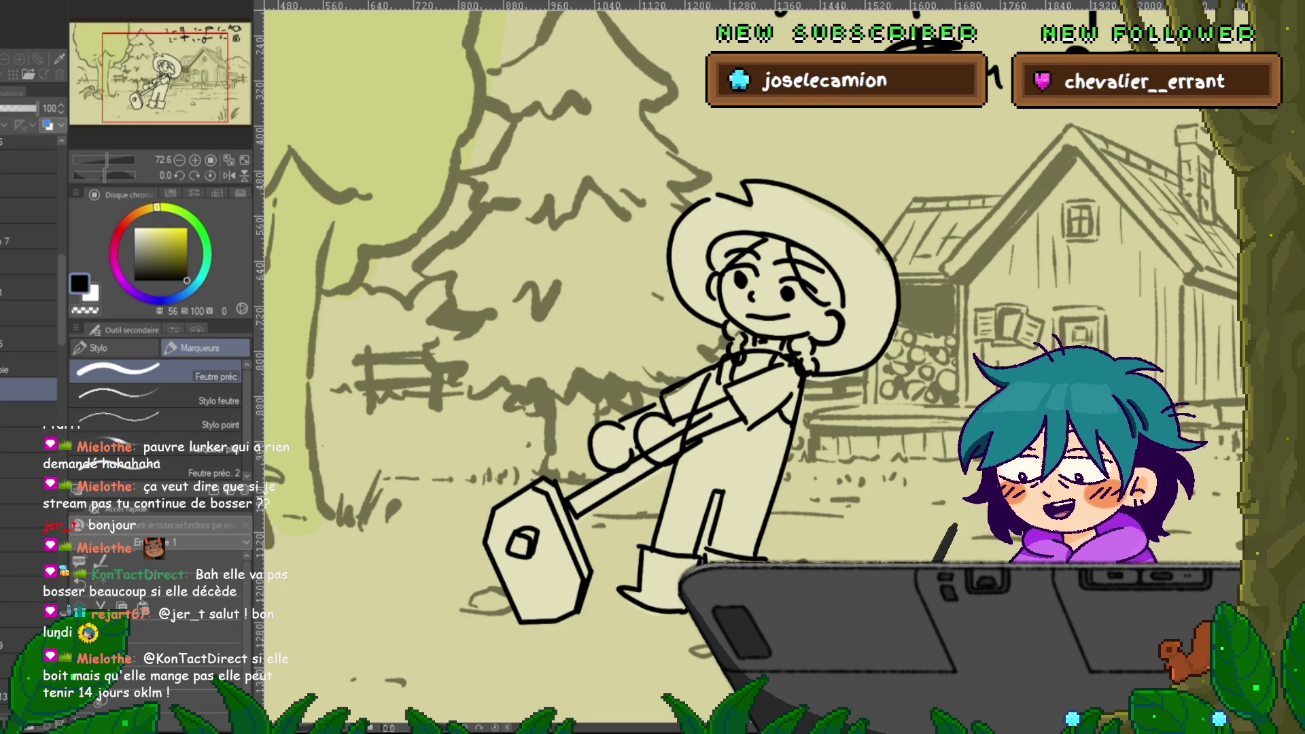
click(29, 364)
key(ctrl+z)
key(ctrl+y)
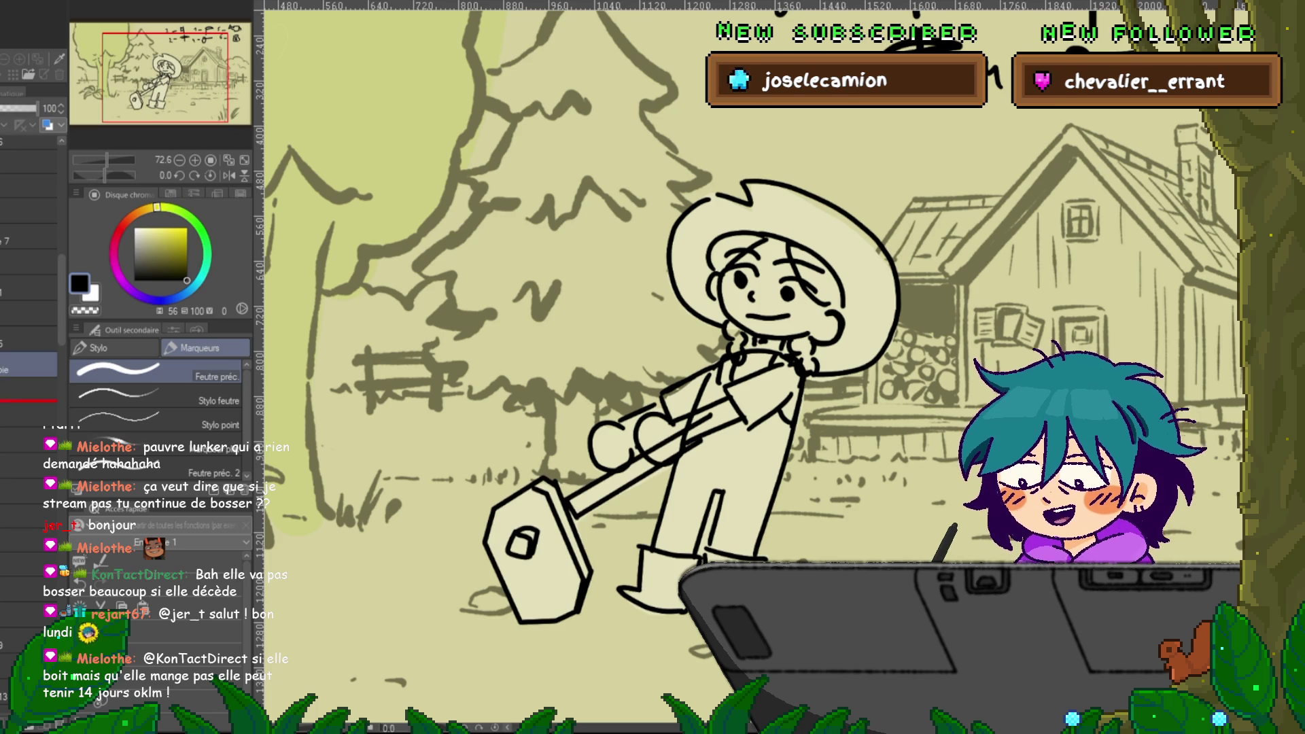
click(29, 390)
key(ctrl+z)
key(ctrl+y)
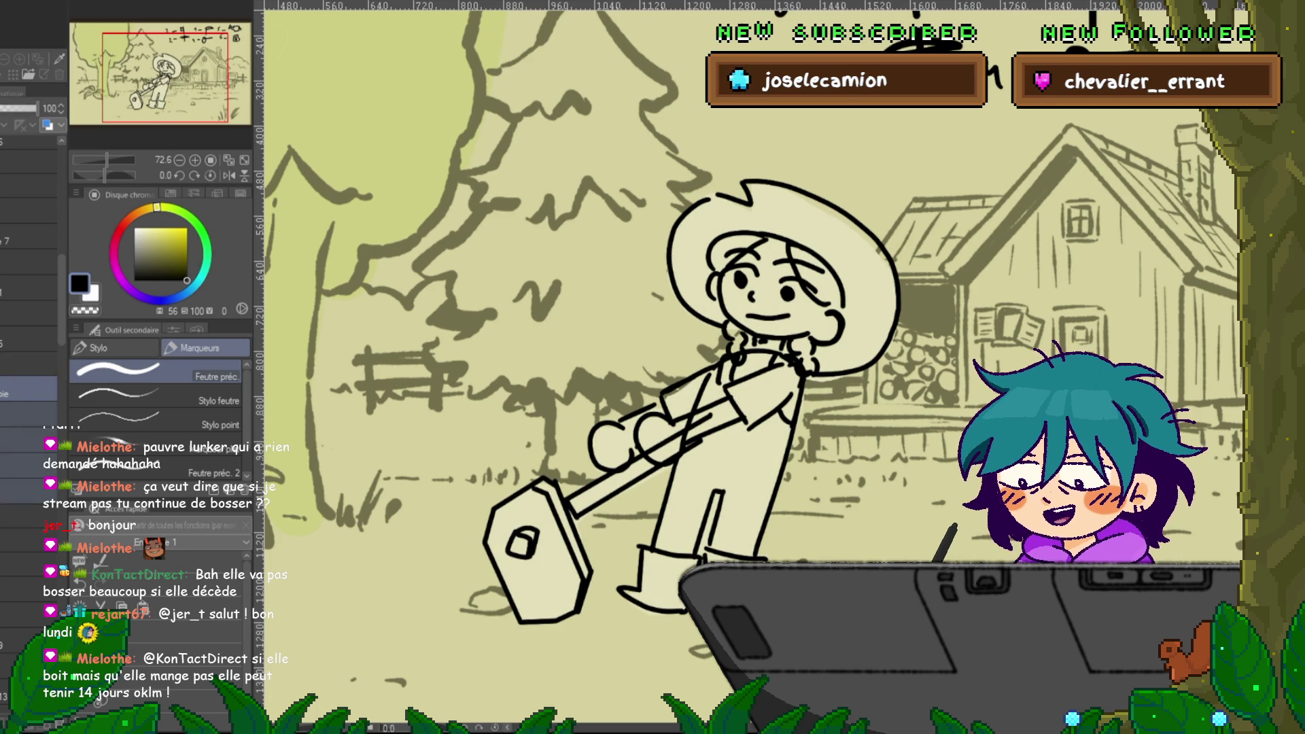
click(28, 364)
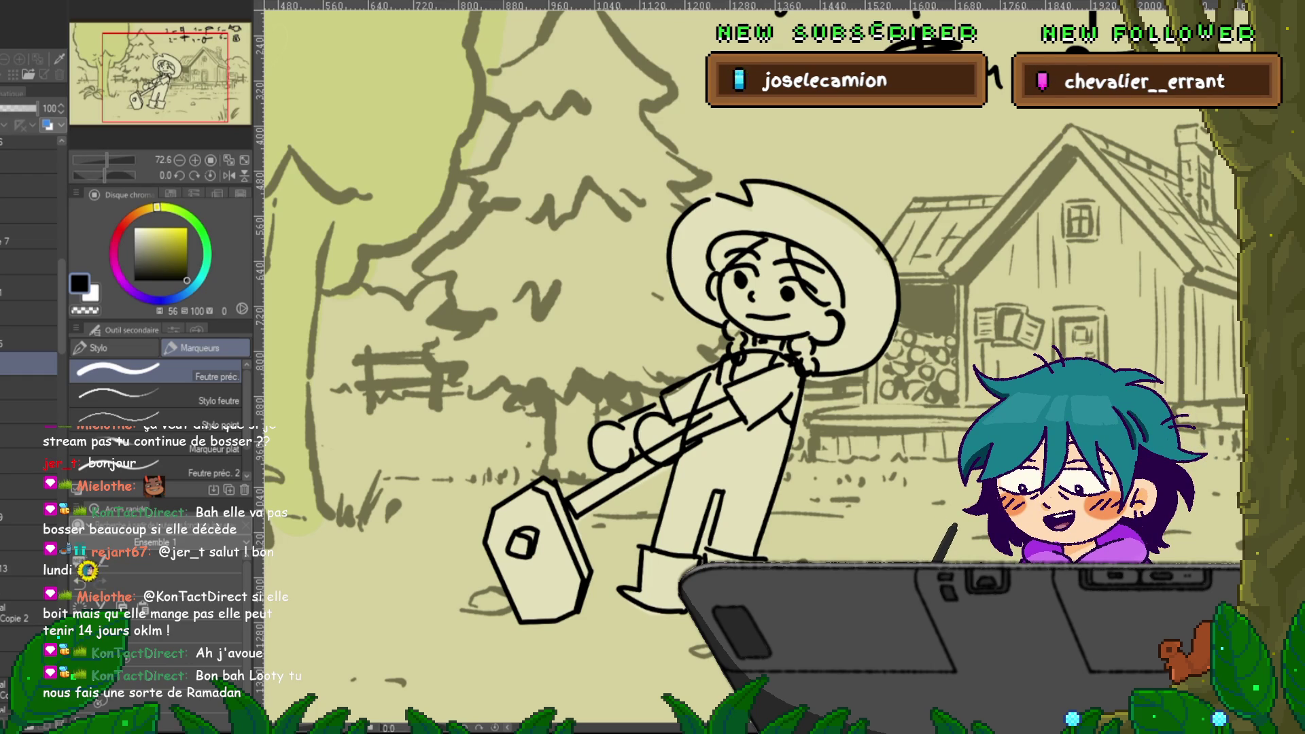
click(27, 388)
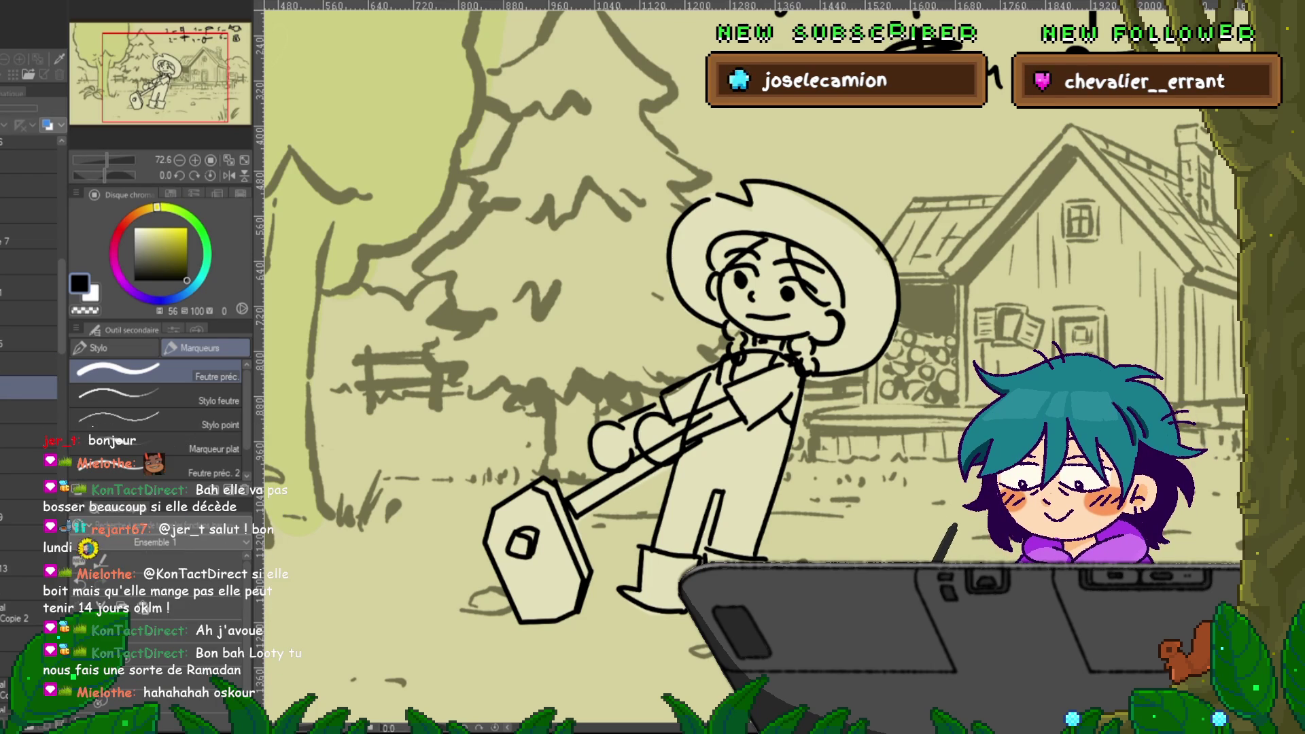
click(7, 388)
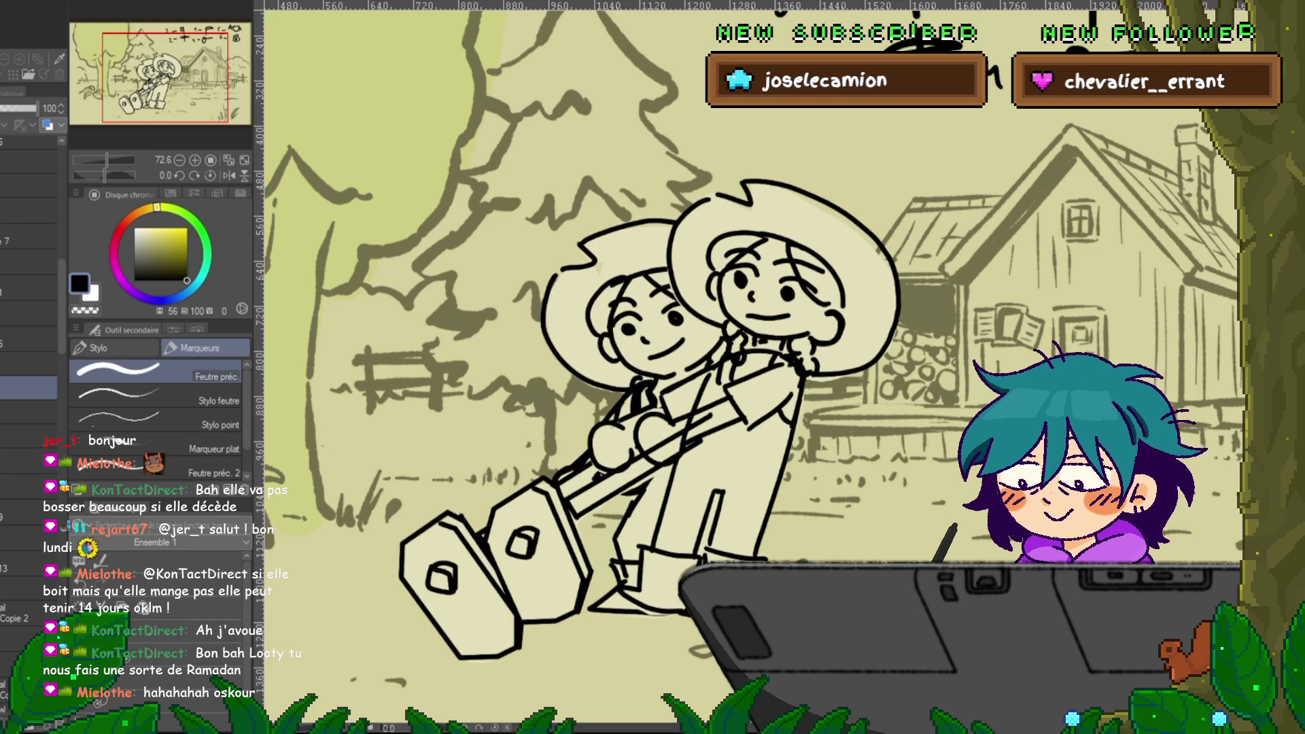
click(7, 387)
click(7, 387)
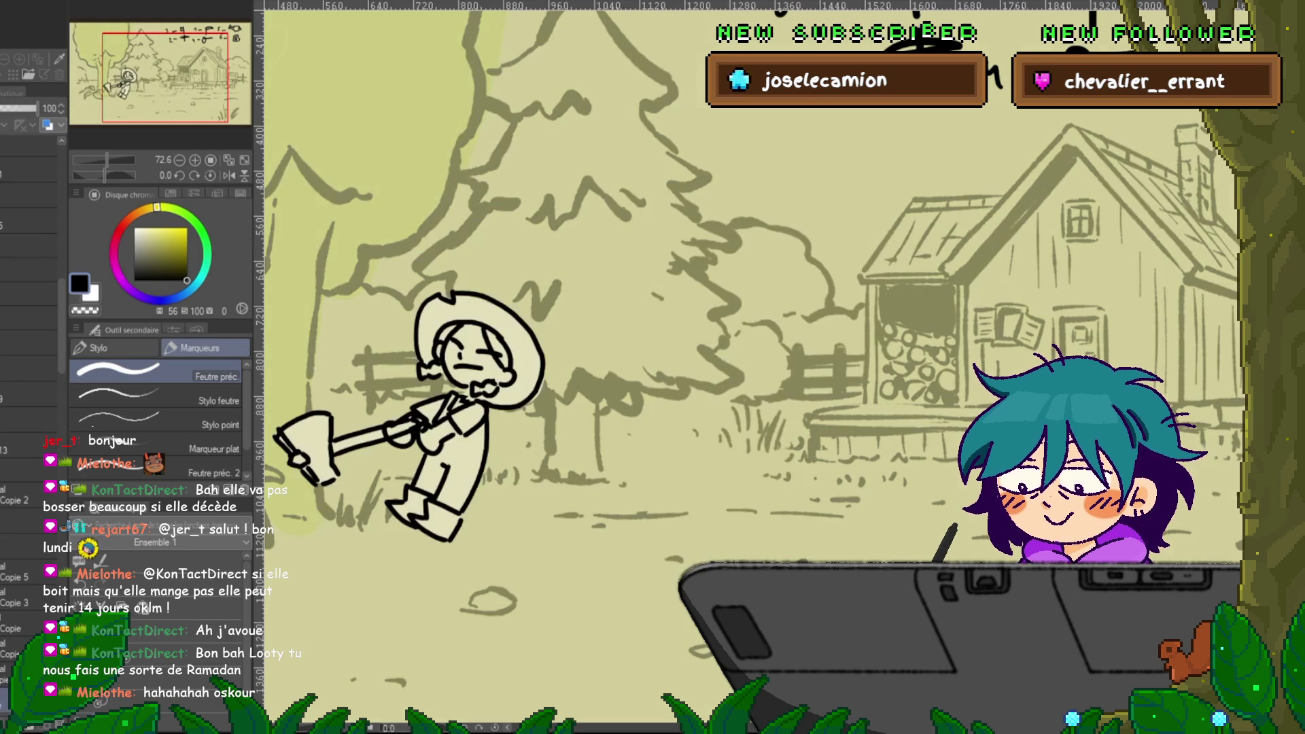
click(27, 270)
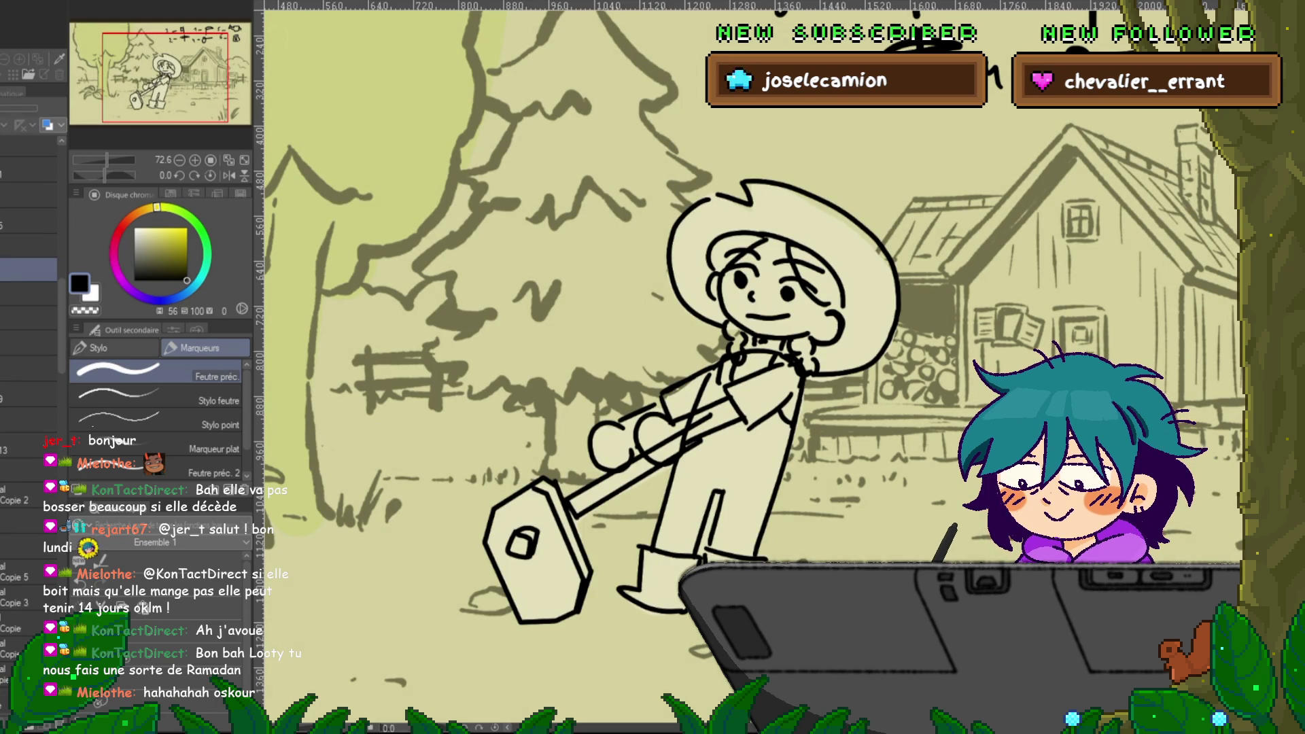
click(13, 696)
click(28, 269)
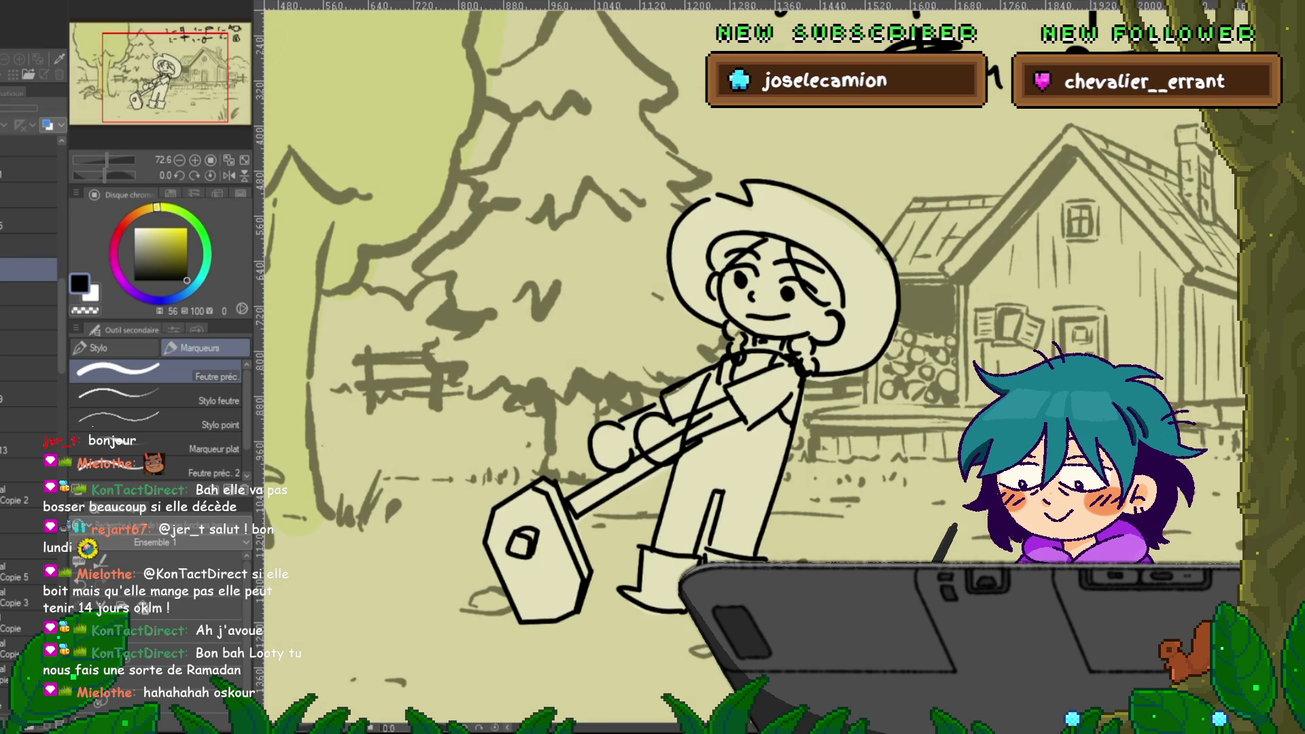
scroll(28, 340, up, 3)
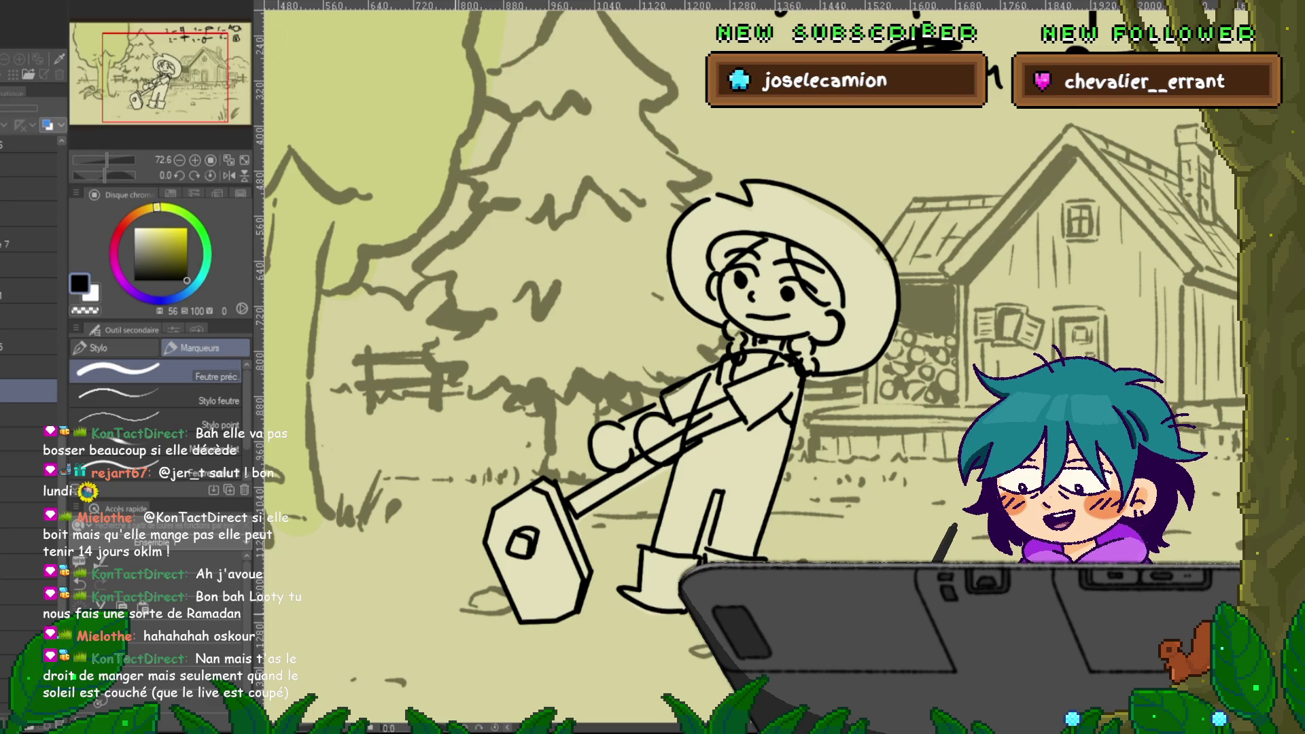
- Switch to the grayscale tree drawing and pick a pale cream colour
mouse_move(680, 339)
mouse_down()
mouse_move(945, 347)
mouse_move(829, 344)
mouse_move(870, 340)
mouse_up()
key(ctrl+Tab)
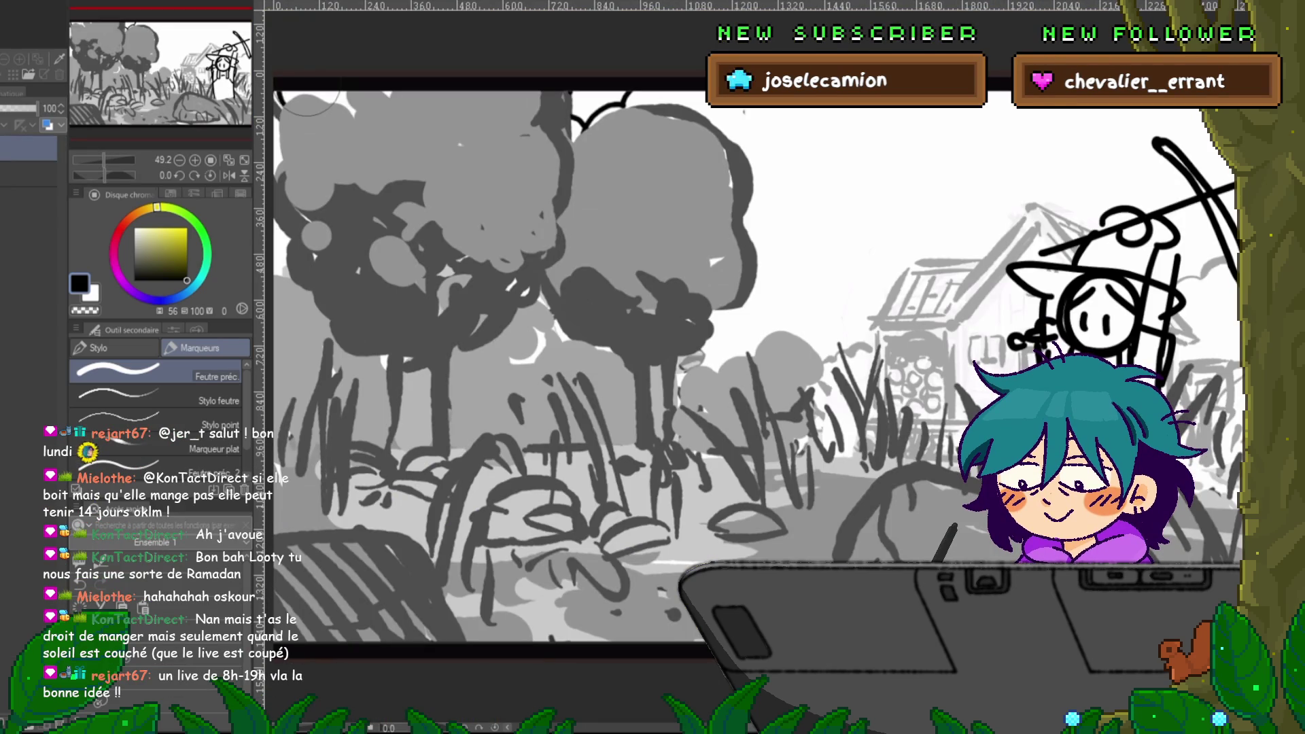
click(28, 173)
click(180, 233)
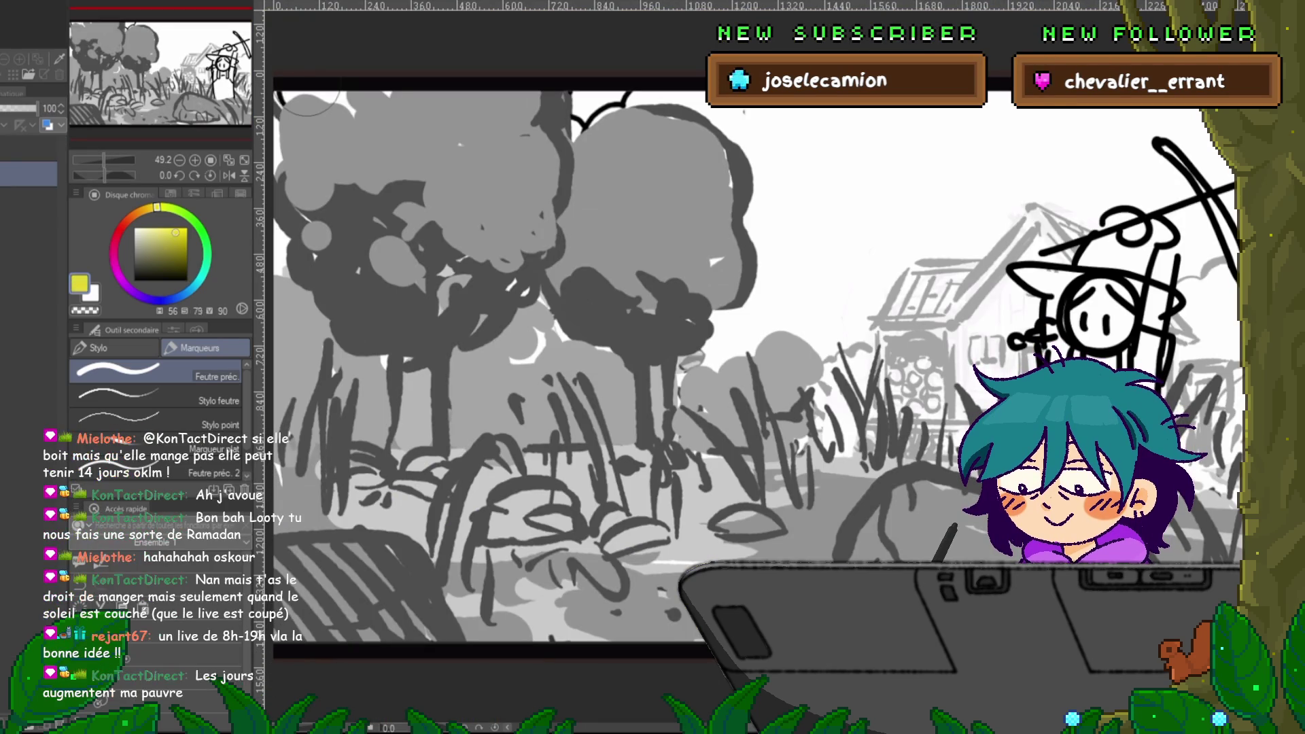
click(151, 232)
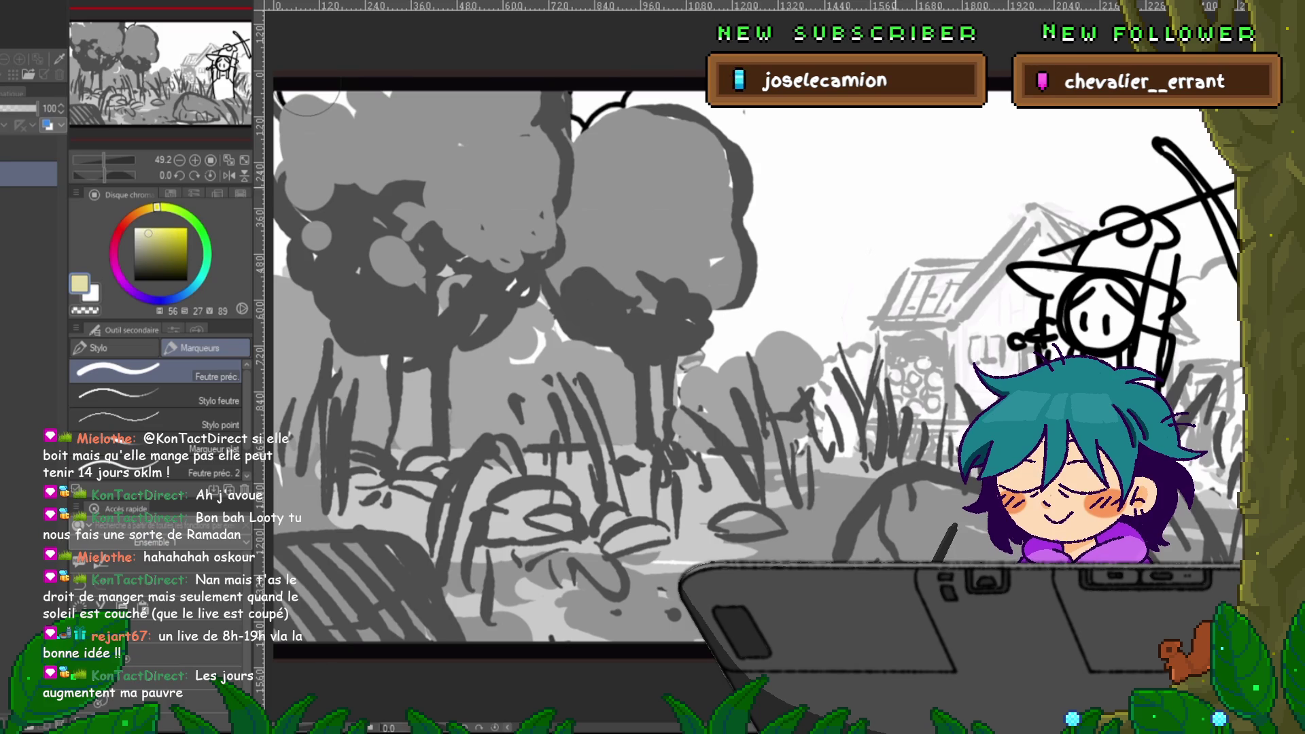
- Flood the whole canvas with pale cream, undoing a first fill on the tree canopy
key(g)
click(653, 197)
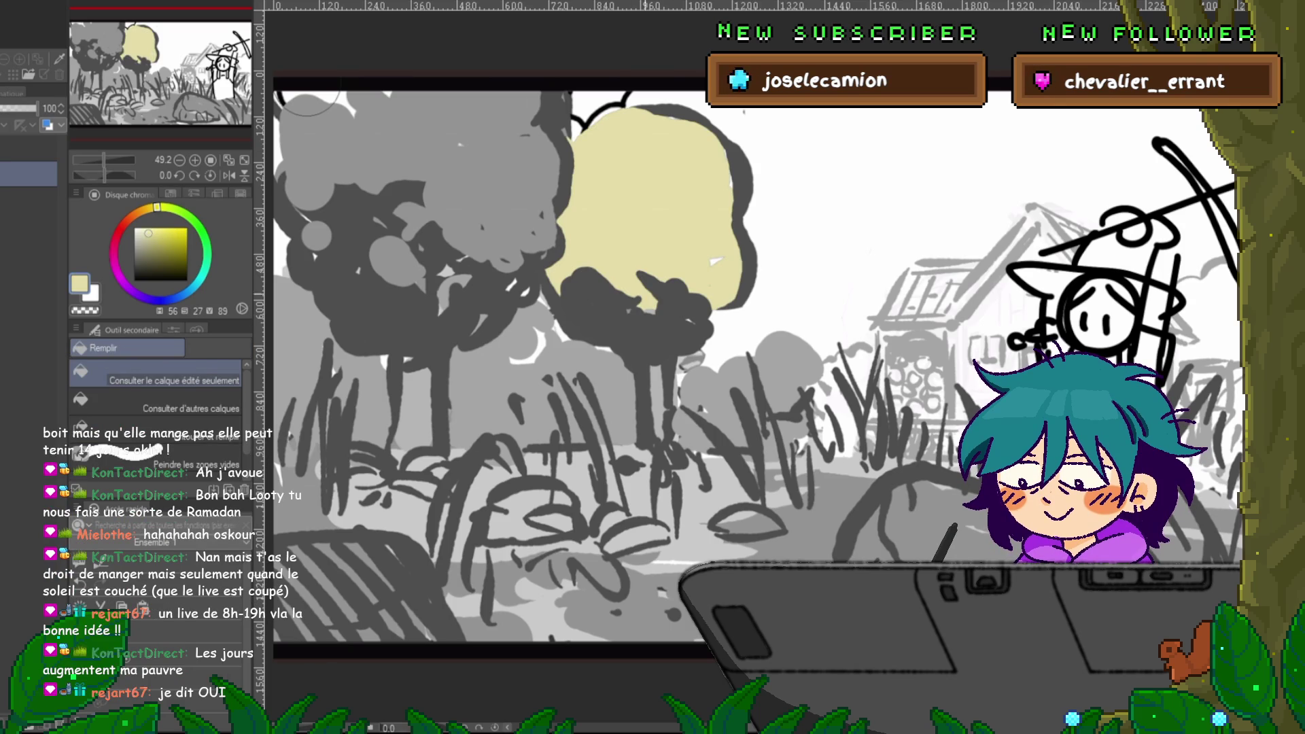
key(ctrl+z)
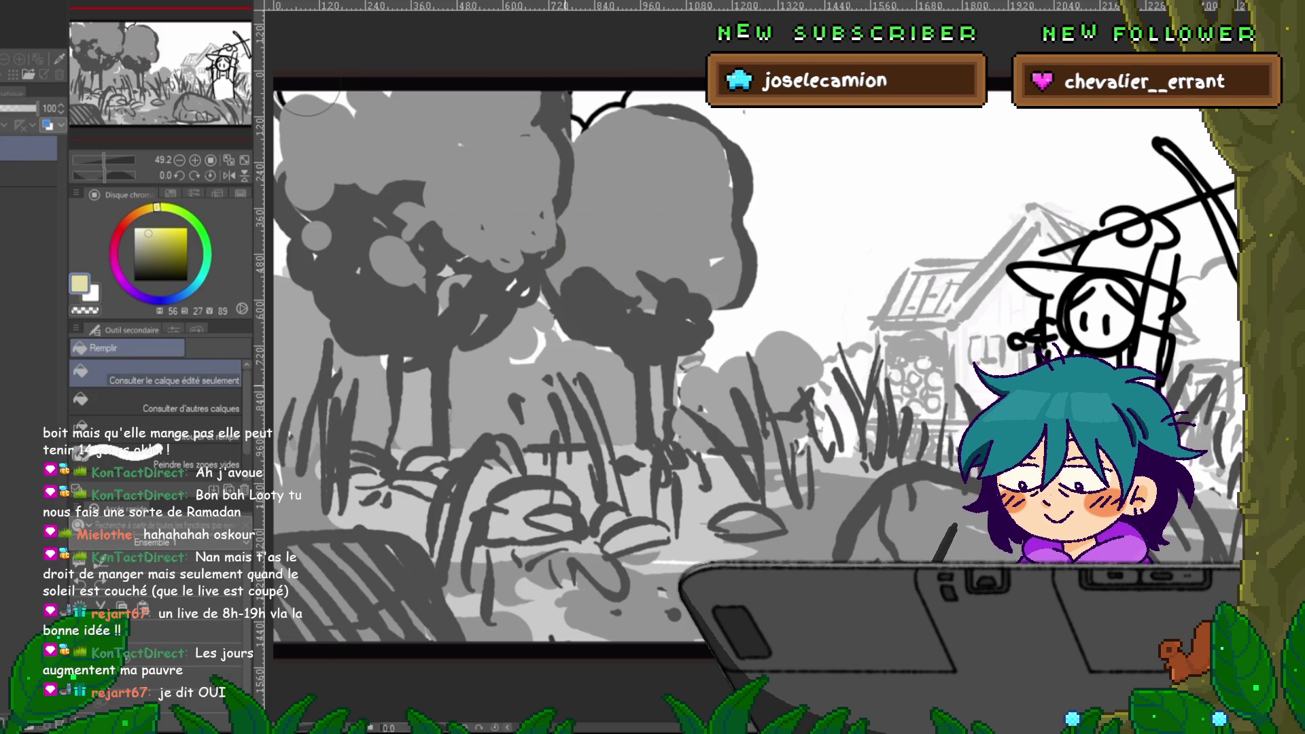
click(307, 102)
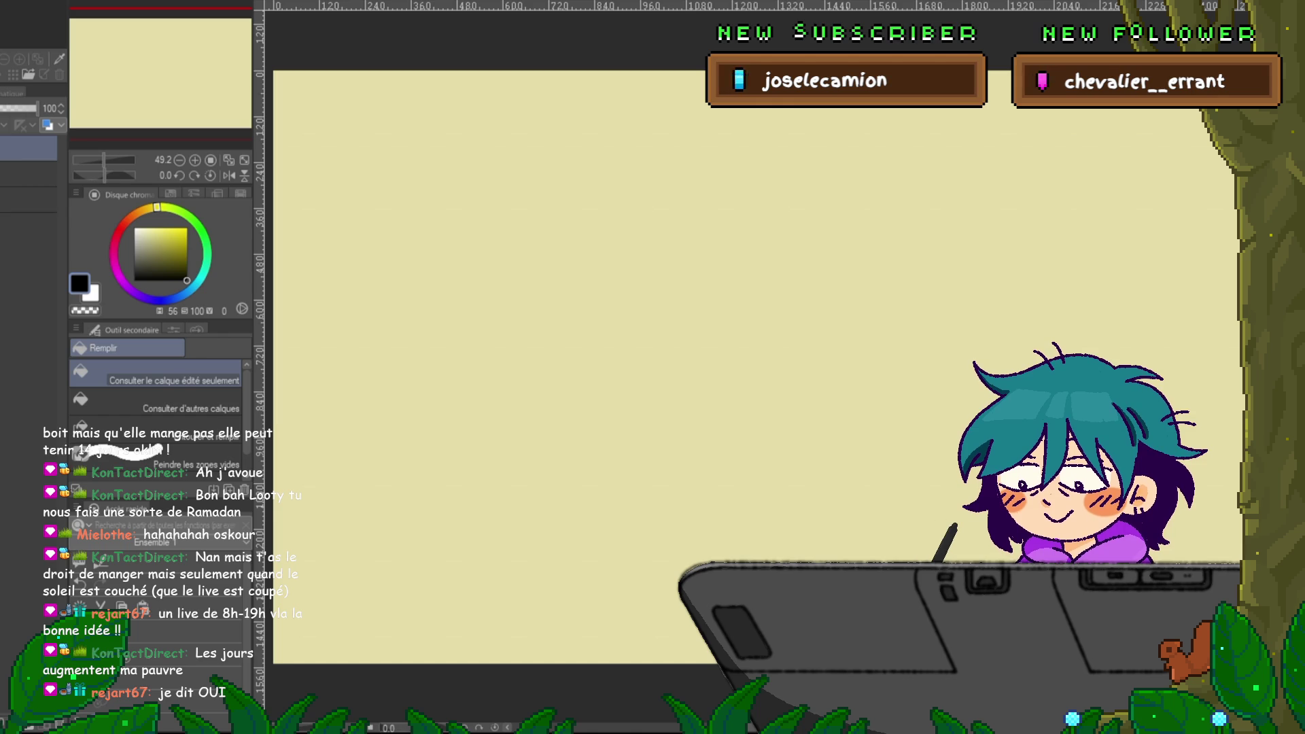
- Draw the long thin bar in black, redrawing its top line longer
key(p)
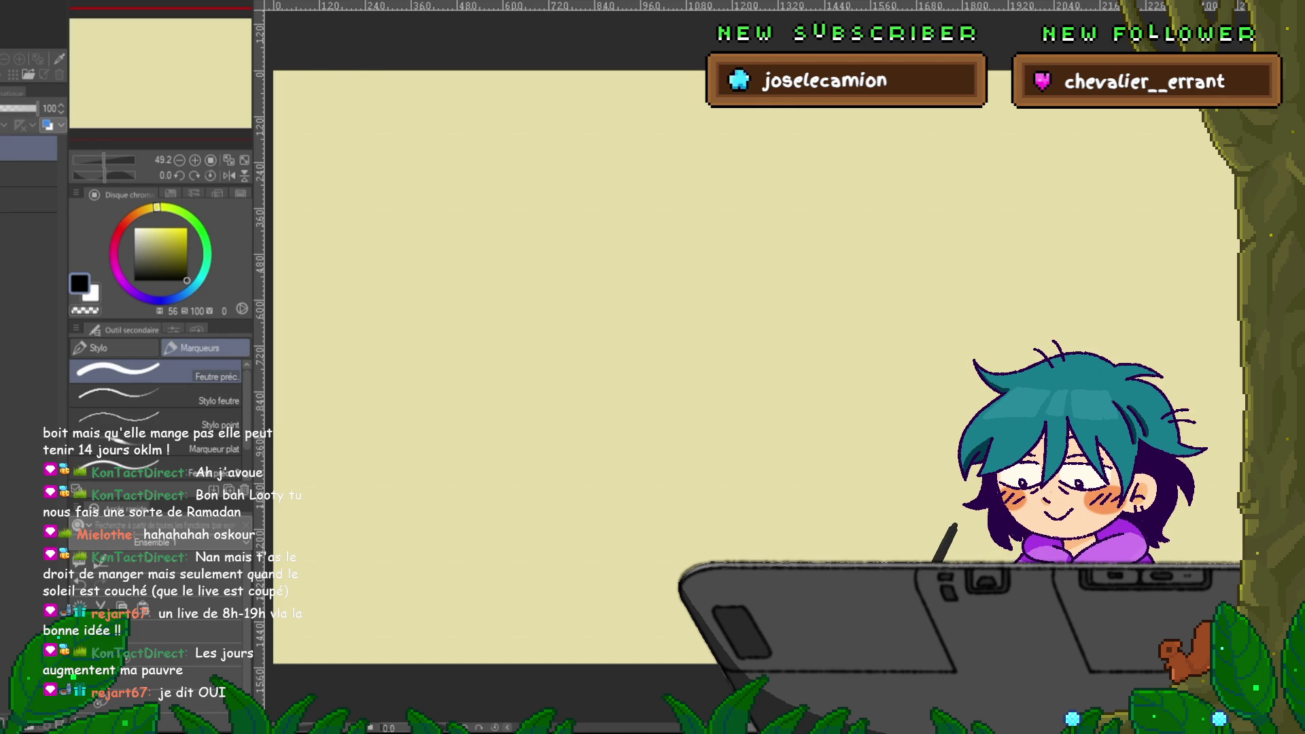
drag(611, 340, 707, 340)
mouse_move(572, 361)
mouse_down()
mouse_move(665, 369)
mouse_move(677, 357)
mouse_up()
key(ctrl+z)
key(ctrl+z)
drag(595, 355, 726, 346)
mouse_move(595, 356)
mouse_down()
mouse_move(727, 354)
mouse_move(576, 414)
mouse_up()
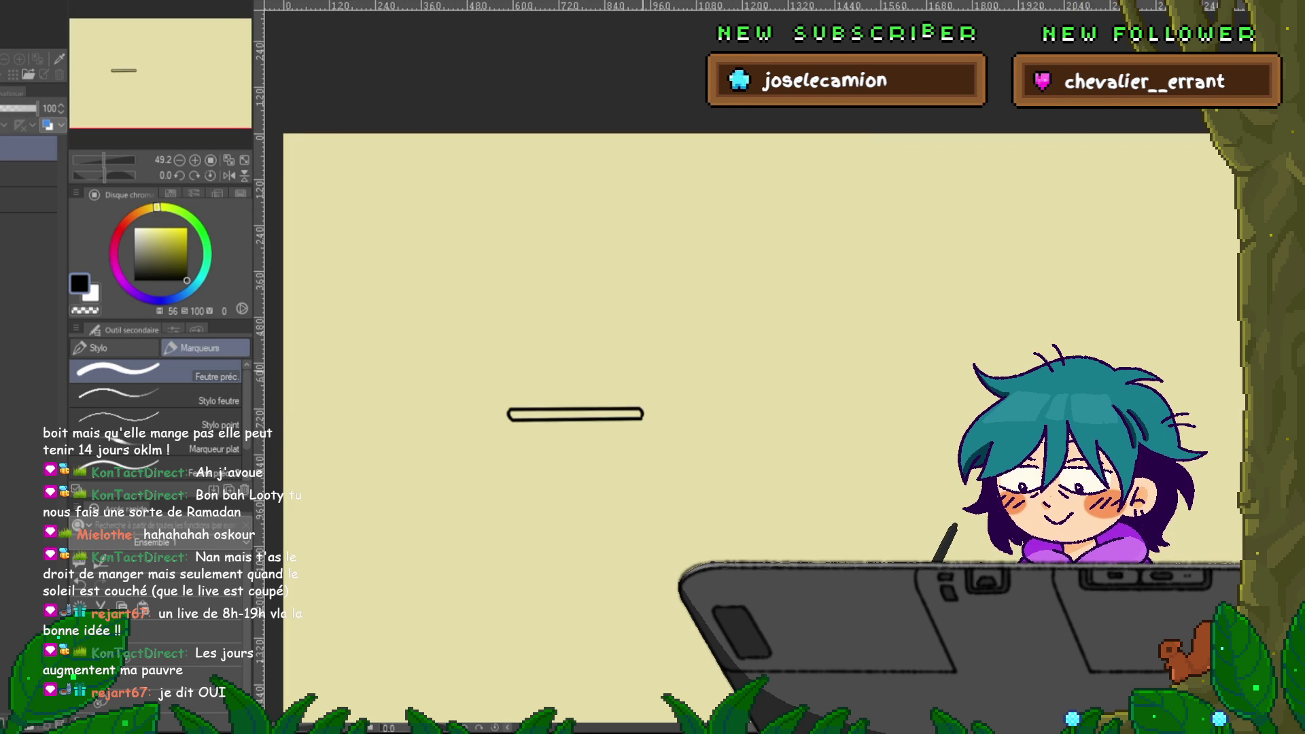
- Sketch the small creature's head resting on the bar, undoing stray strokes
drag(620, 388, 620, 390)
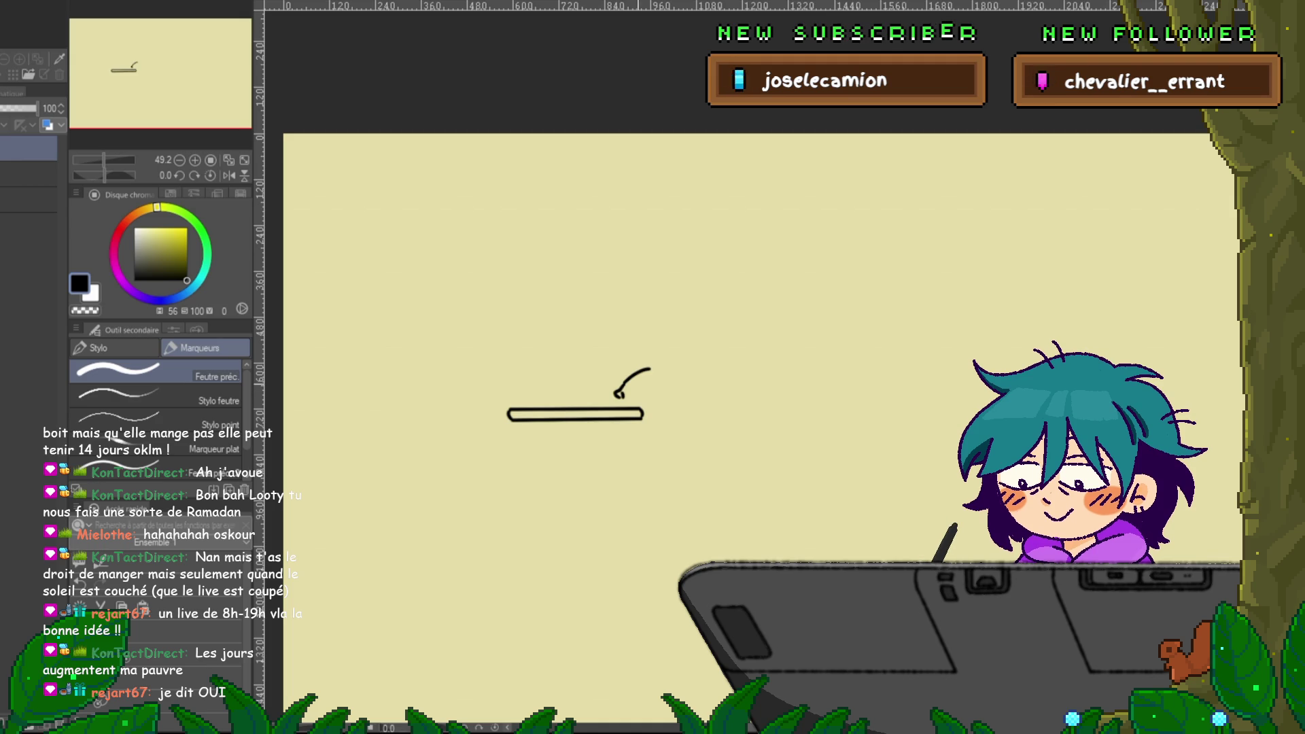
key(ctrl+z)
key(ctrl+z)
key(ctrl+z)
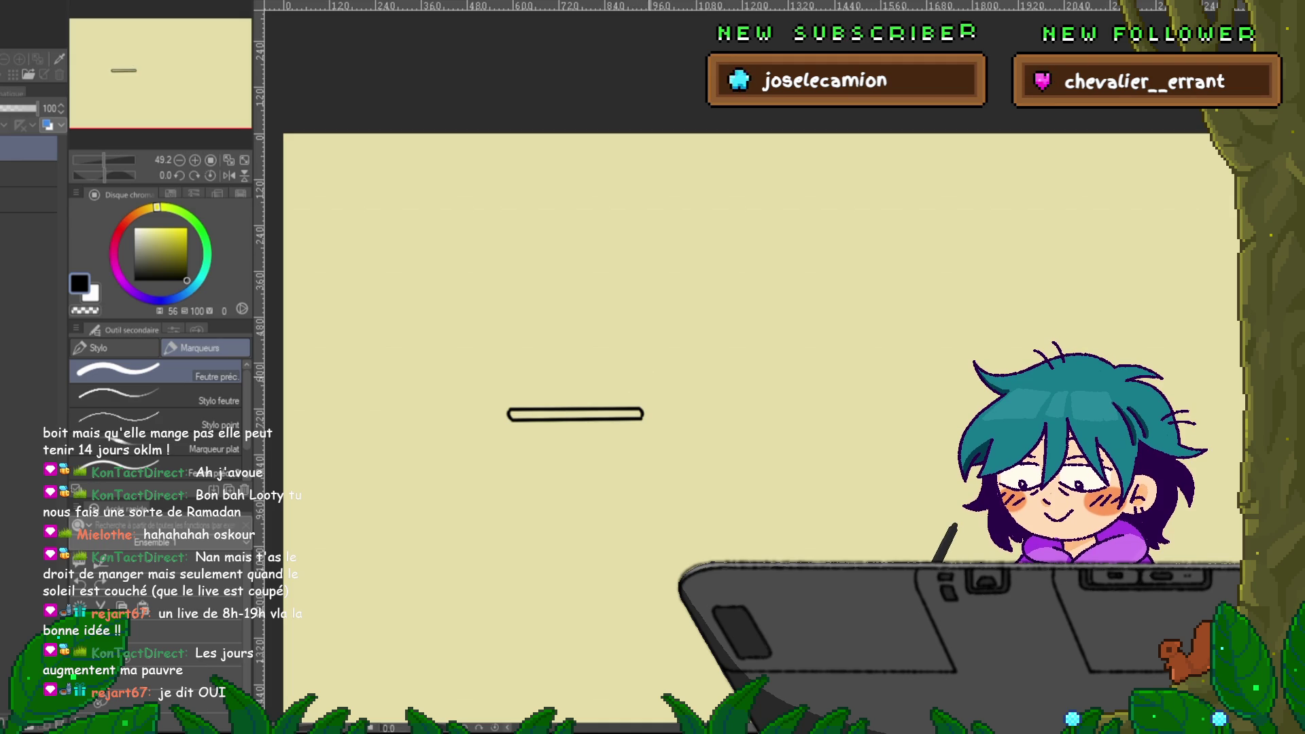
mouse_move(620, 391)
mouse_down()
mouse_move(687, 367)
mouse_move(613, 396)
mouse_move(665, 407)
mouse_move(662, 435)
mouse_up()
key(ctrl+z)
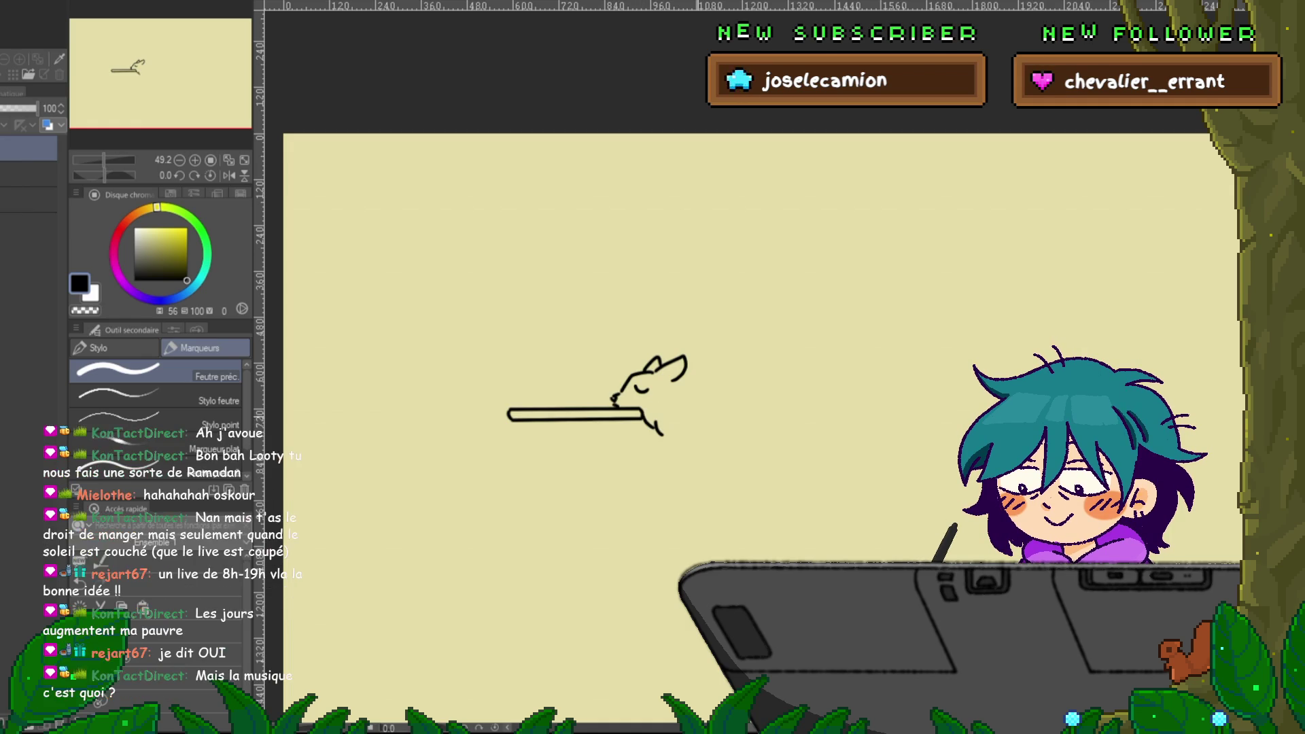
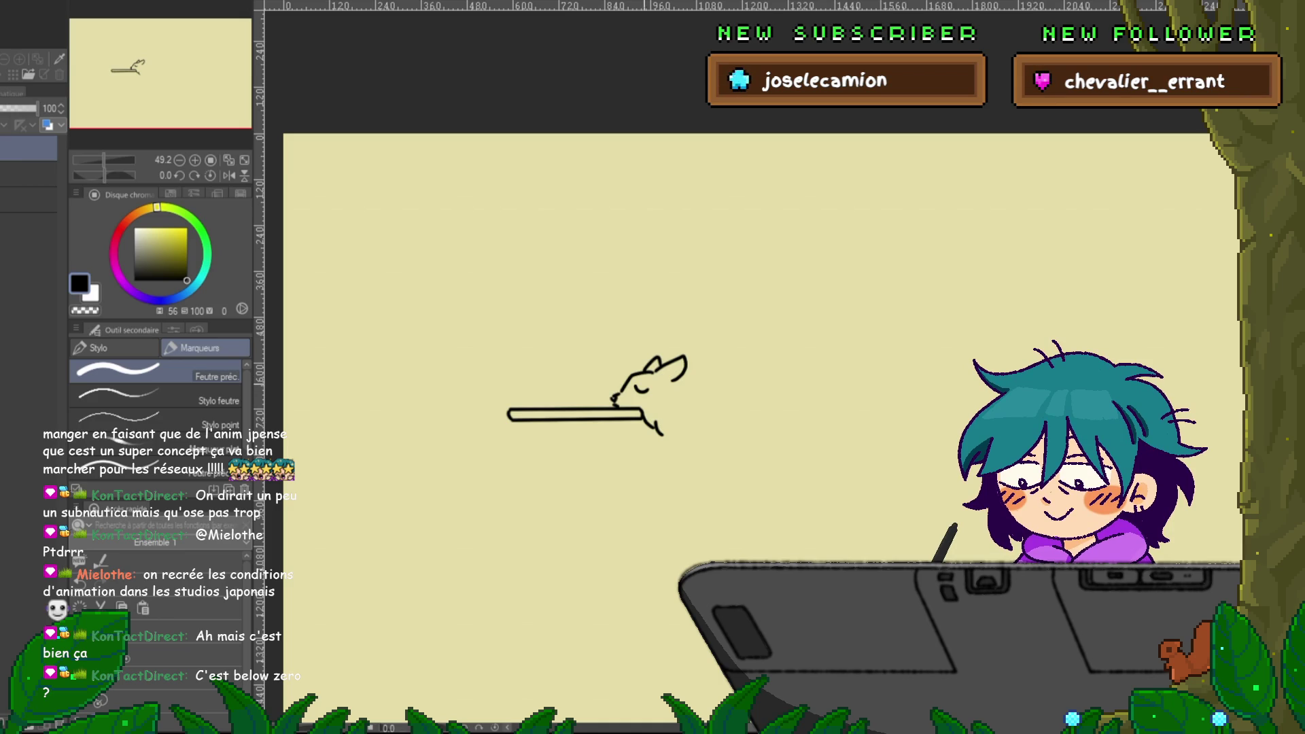
- Add whiskers, a curled body and a tail curling under the sleeping animal
drag(654, 392, 669, 403)
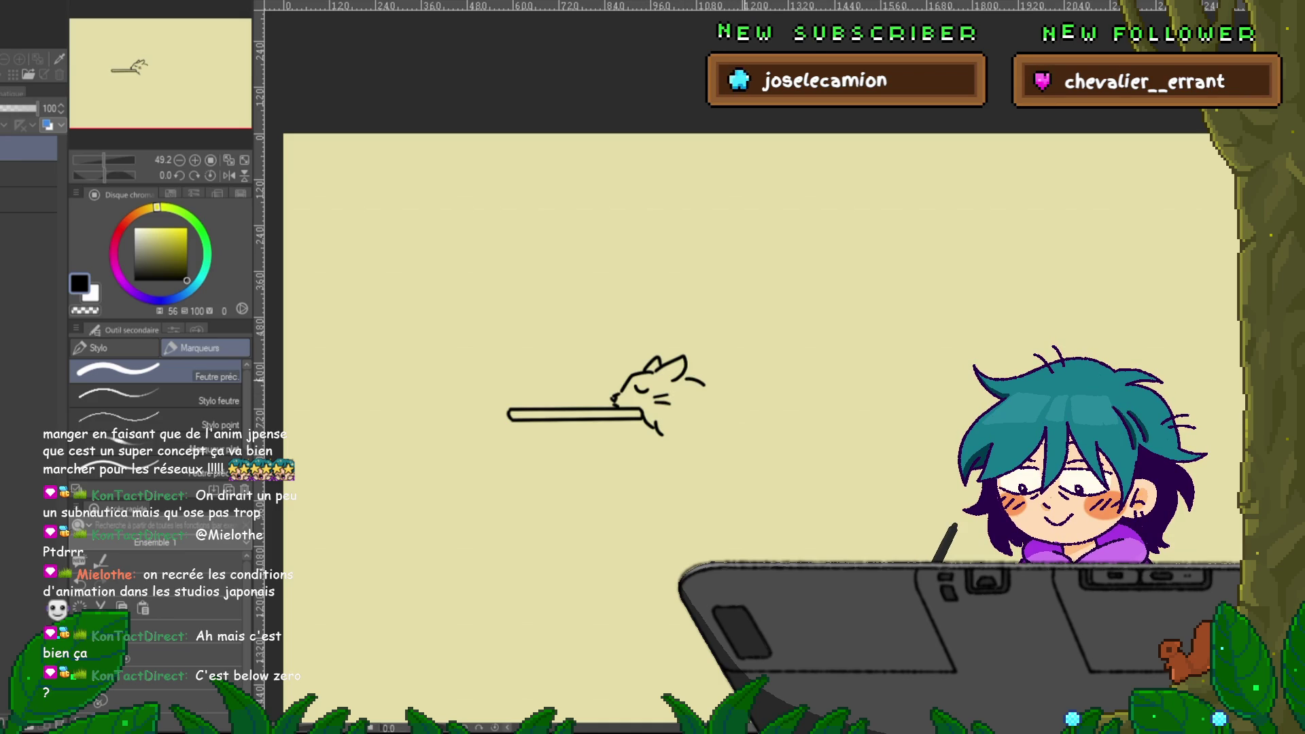
mouse_move(686, 377)
mouse_down()
mouse_move(766, 373)
mouse_move(794, 430)
mouse_move(707, 454)
mouse_move(668, 446)
mouse_up()
mouse_move(775, 427)
mouse_down()
mouse_move(673, 449)
mouse_move(657, 481)
mouse_move(718, 456)
mouse_up()
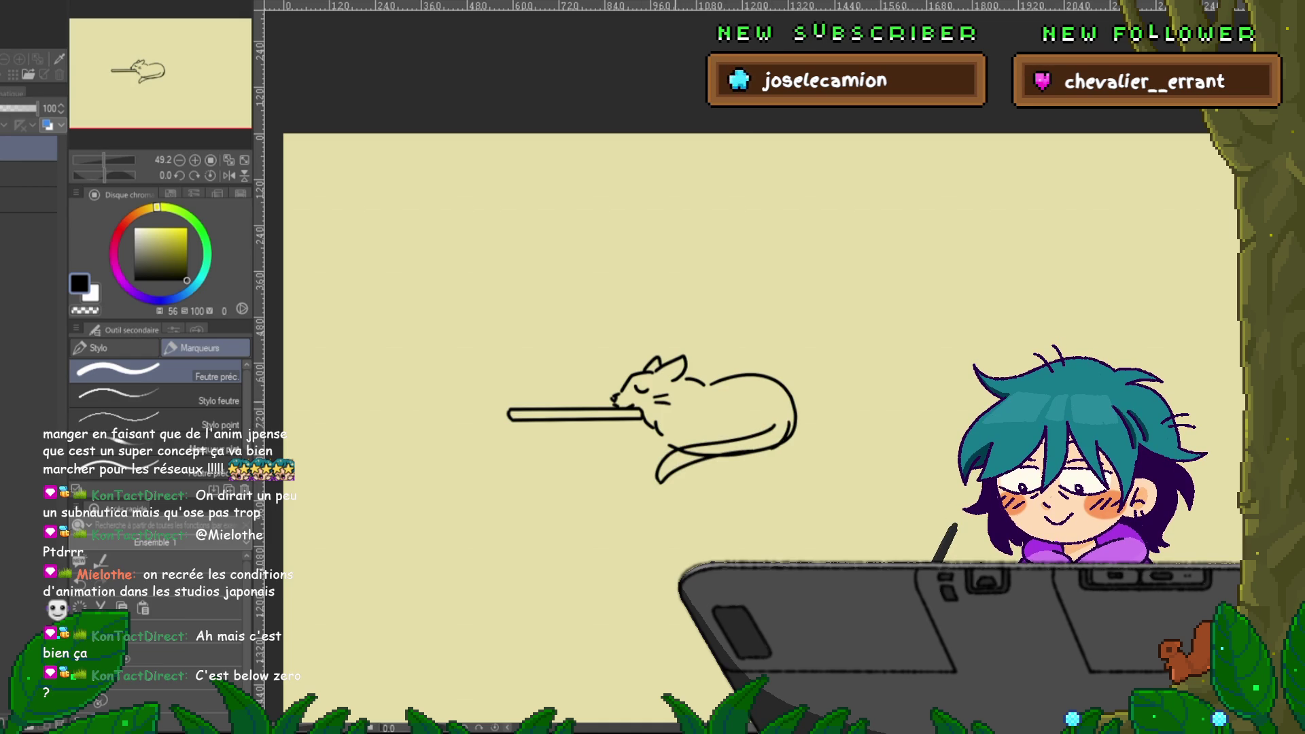
- Sketch the raised laptop screen and its angled back support lines behind the animal
drag(652, 407, 622, 454)
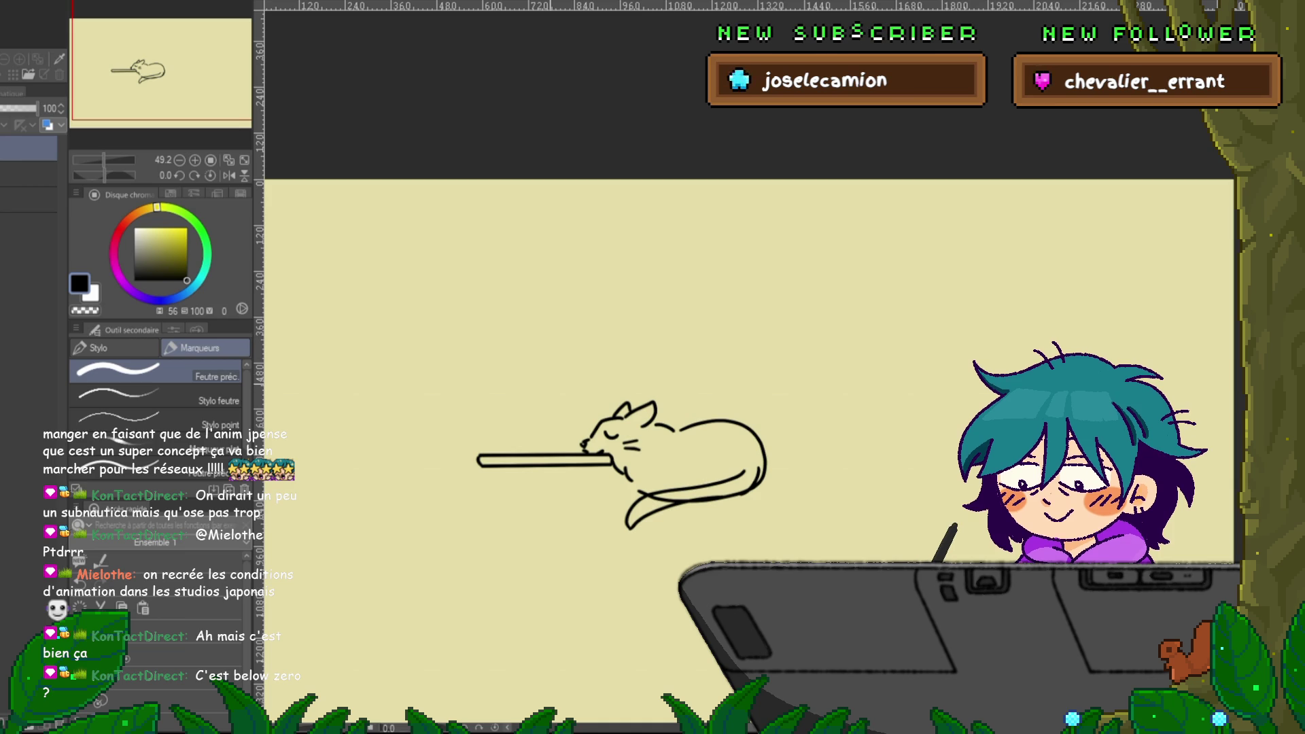
mouse_move(564, 440)
mouse_down()
mouse_move(504, 285)
mouse_move(559, 440)
mouse_up()
drag(507, 360, 483, 440)
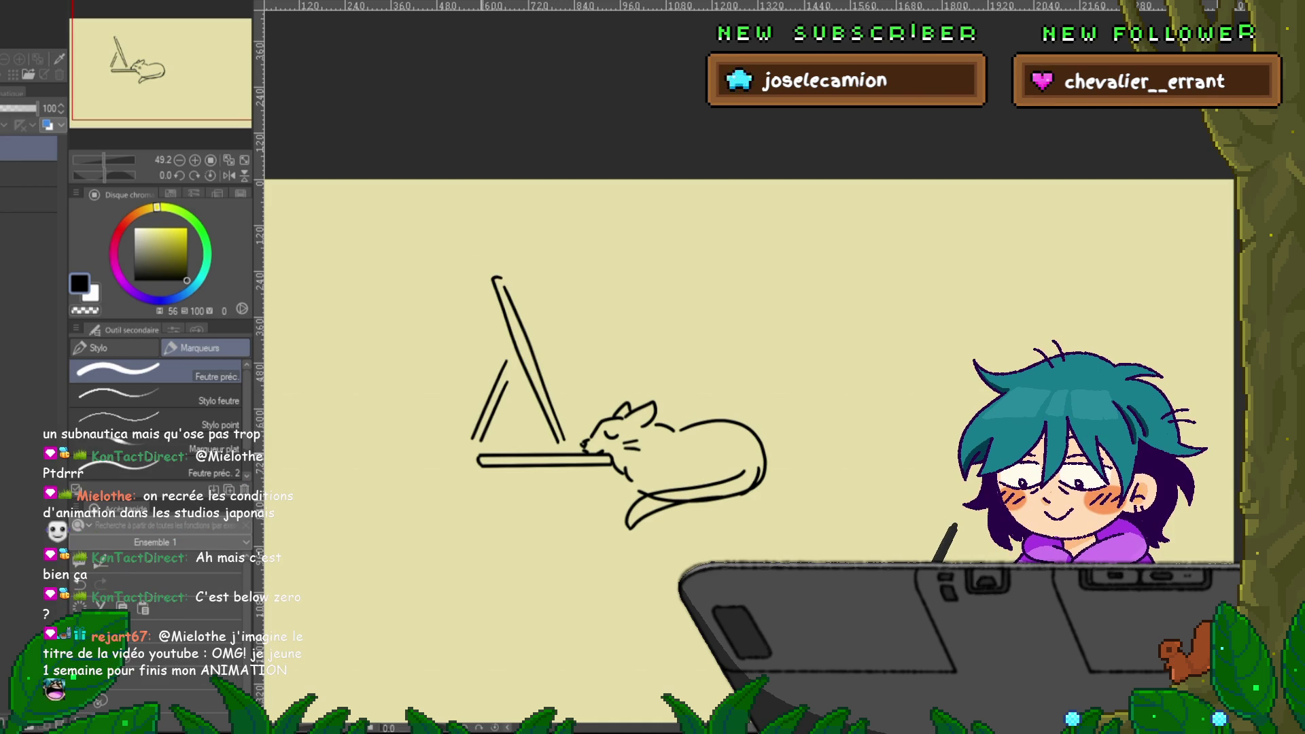
- Remove the laptop base's rounded end and draw the person's head, eyes, mouth and hair
key(ctrl+z)
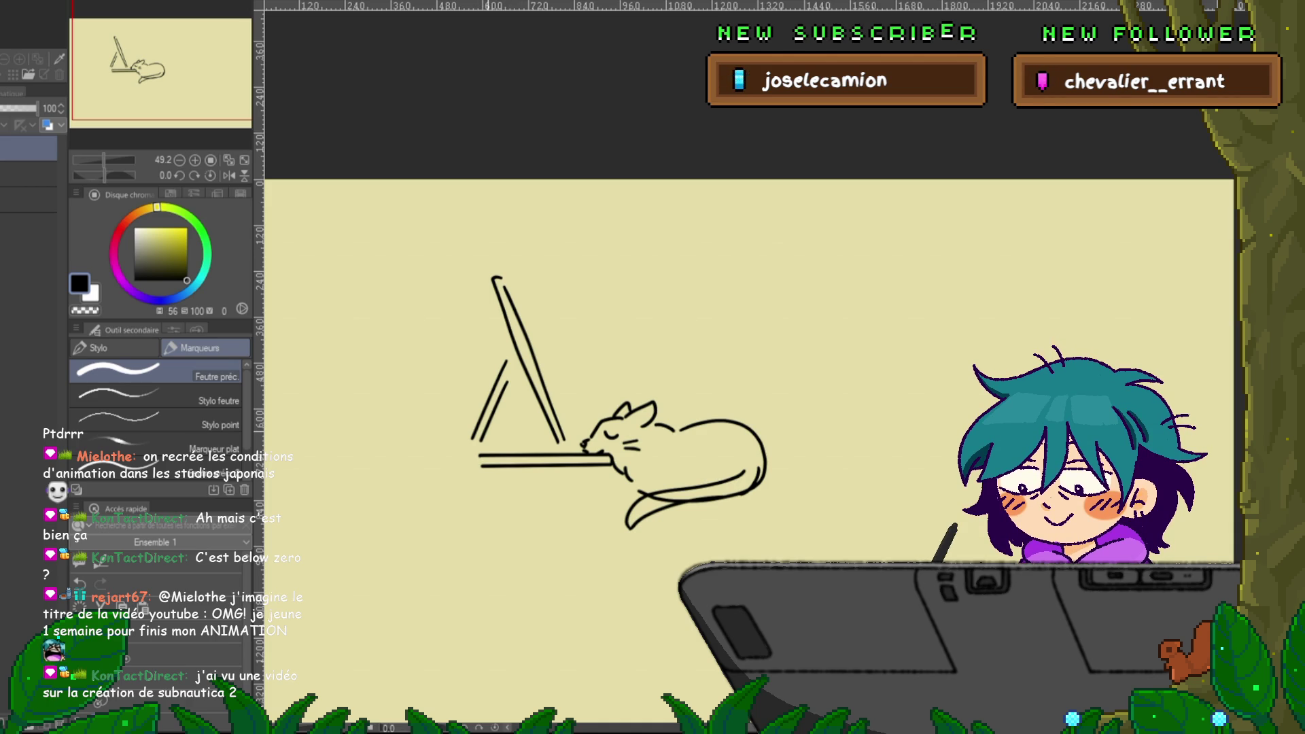
mouse_move(733, 331)
mouse_down()
mouse_move(703, 280)
mouse_move(763, 256)
mouse_move(760, 334)
mouse_up()
drag(710, 297, 711, 308)
drag(727, 295, 732, 324)
drag(734, 253, 713, 285)
drag(758, 239, 778, 232)
mouse_move(658, 292)
mouse_down()
mouse_move(787, 234)
mouse_move(830, 297)
mouse_move(775, 310)
mouse_move(824, 464)
mouse_move(817, 513)
mouse_move(742, 527)
mouse_move(636, 616)
mouse_up()
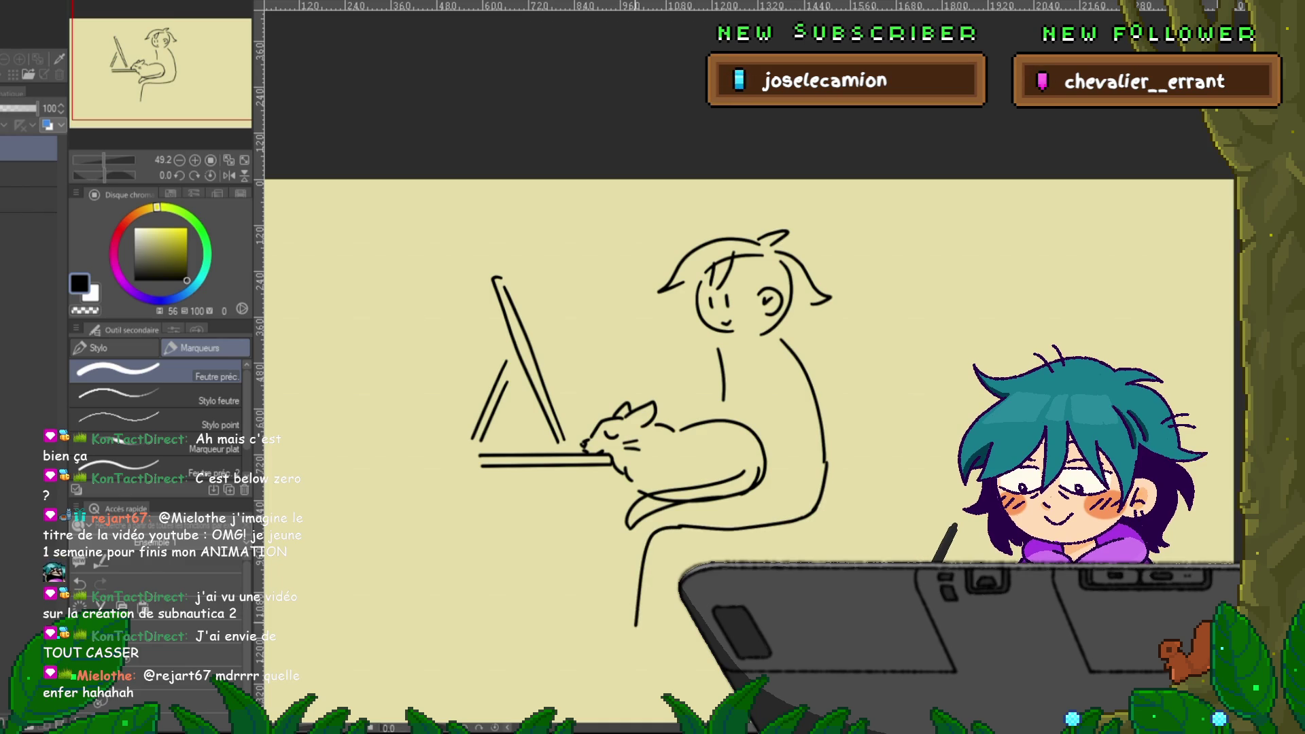
- Draw the seated figure's legs, redoing them, and add a foot at the bottom
drag(587, 520, 592, 647)
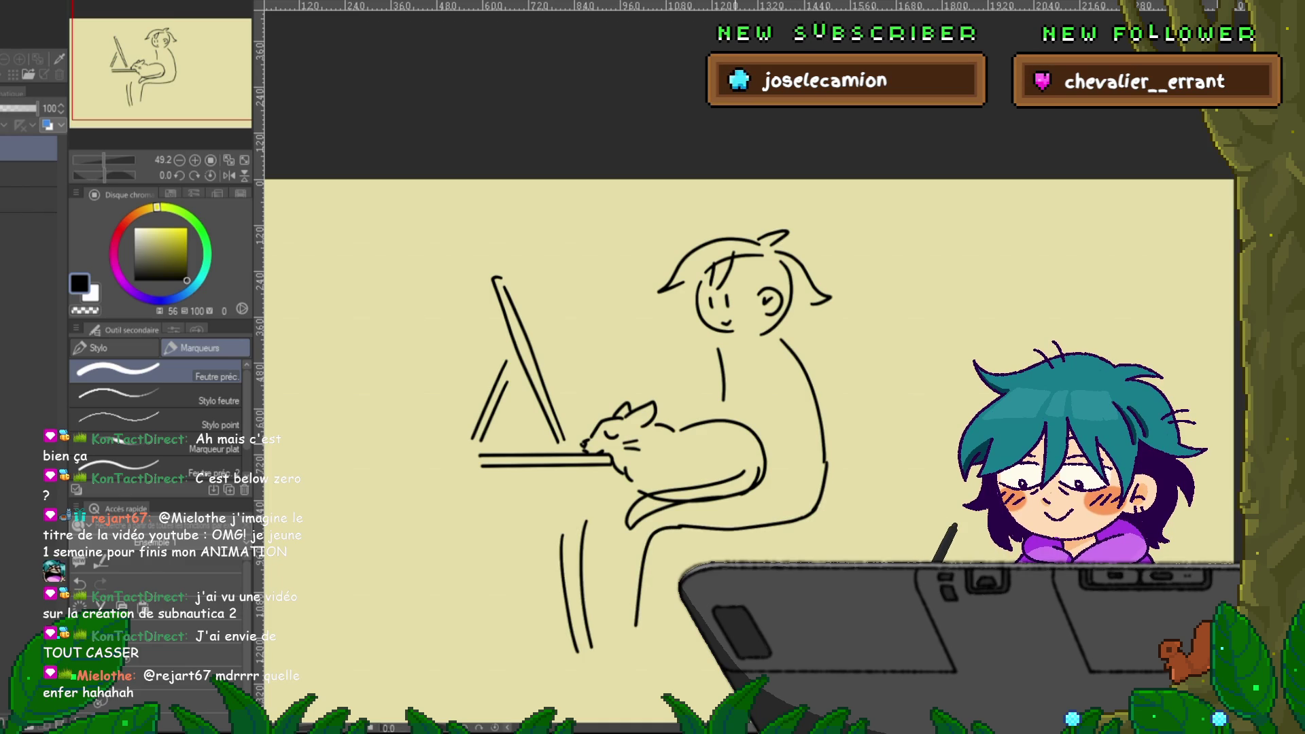
key(ctrl+z)
key(ctrl+z)
key(ctrl+z)
mouse_move(680, 527)
mouse_down()
mouse_move(658, 591)
mouse_move(661, 644)
mouse_up()
mouse_move(615, 506)
mouse_down()
mouse_move(602, 620)
mouse_move(613, 649)
mouse_move(576, 585)
mouse_up()
drag(617, 657, 656, 659)
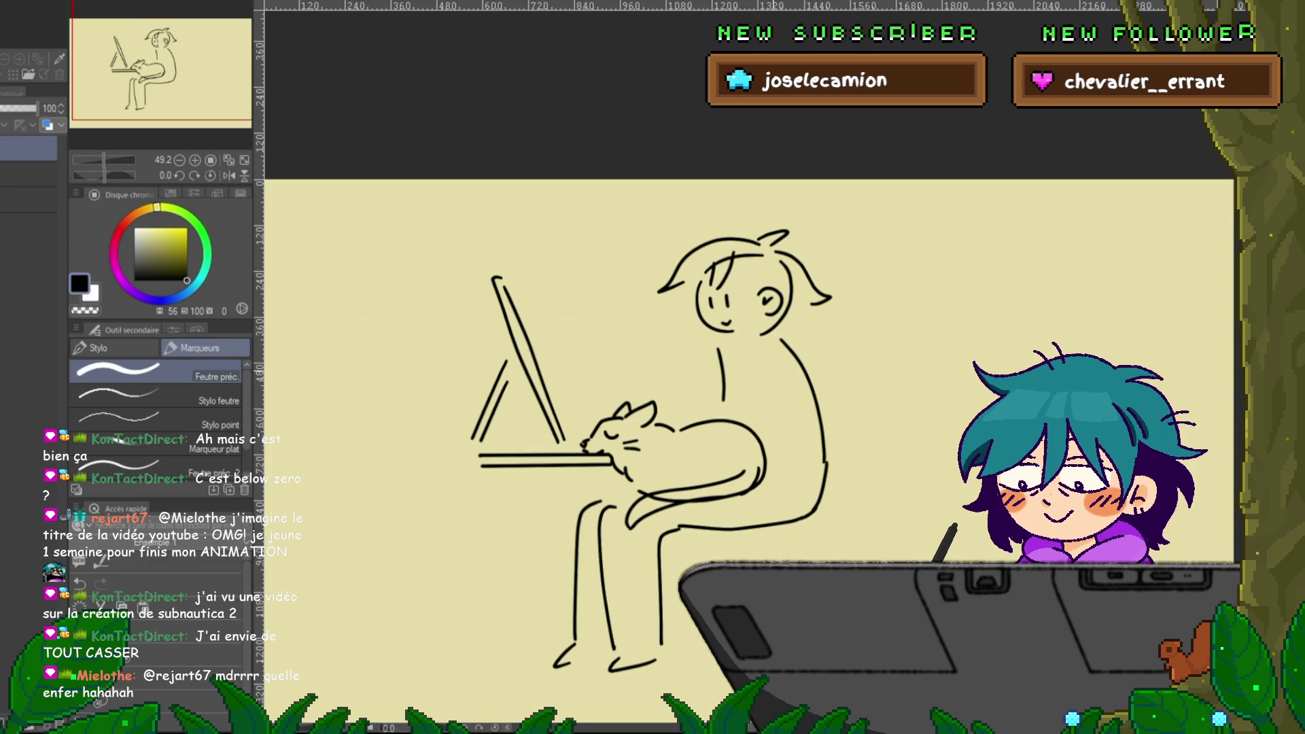
- Lasso the figure's head and torso and rotate them counter-clockwise with Free Transform
key(m)
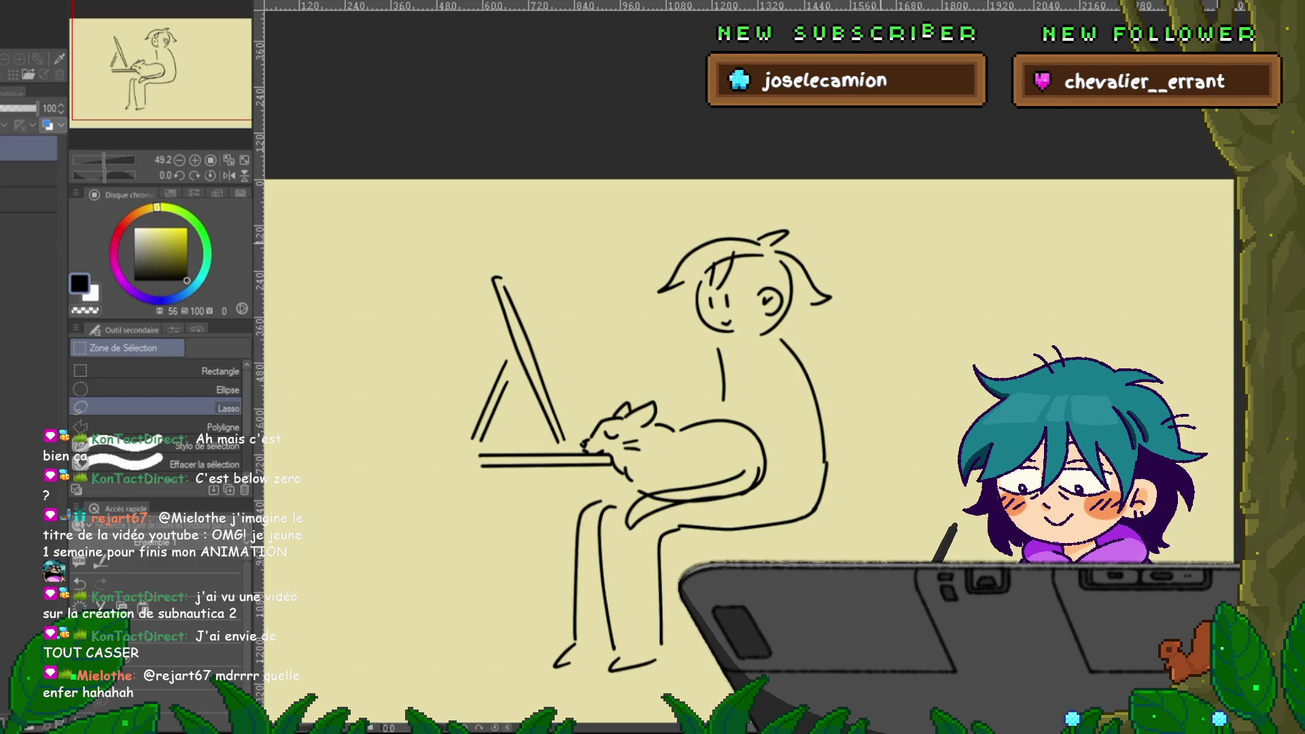
mouse_move(781, 422)
mouse_down()
mouse_move(775, 207)
mouse_move(836, 414)
mouse_up()
key(ctrl+t)
drag(877, 224, 867, 183)
key(Return)
key(ctrl+d)
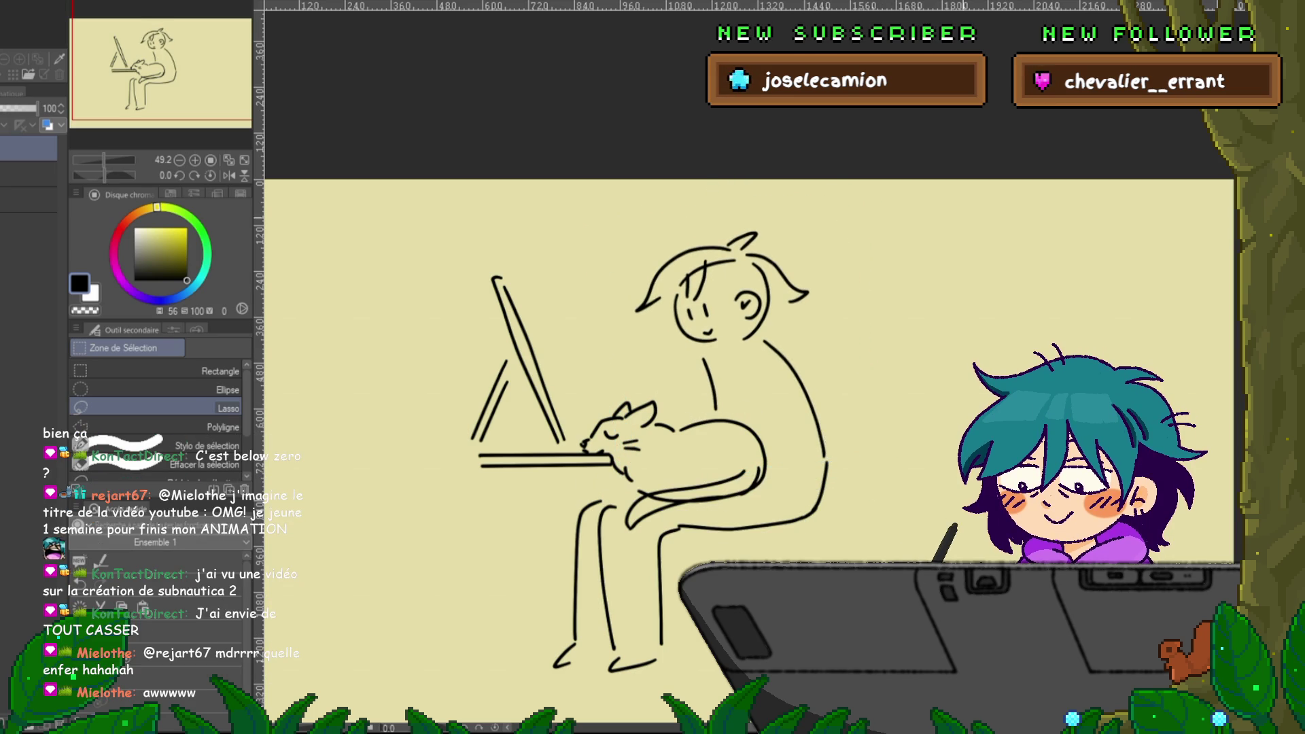
- Draw the arm and hand holding a pen to the screen, and extend the laptop base
key(p)
drag(596, 364, 692, 372)
drag(585, 331, 548, 382)
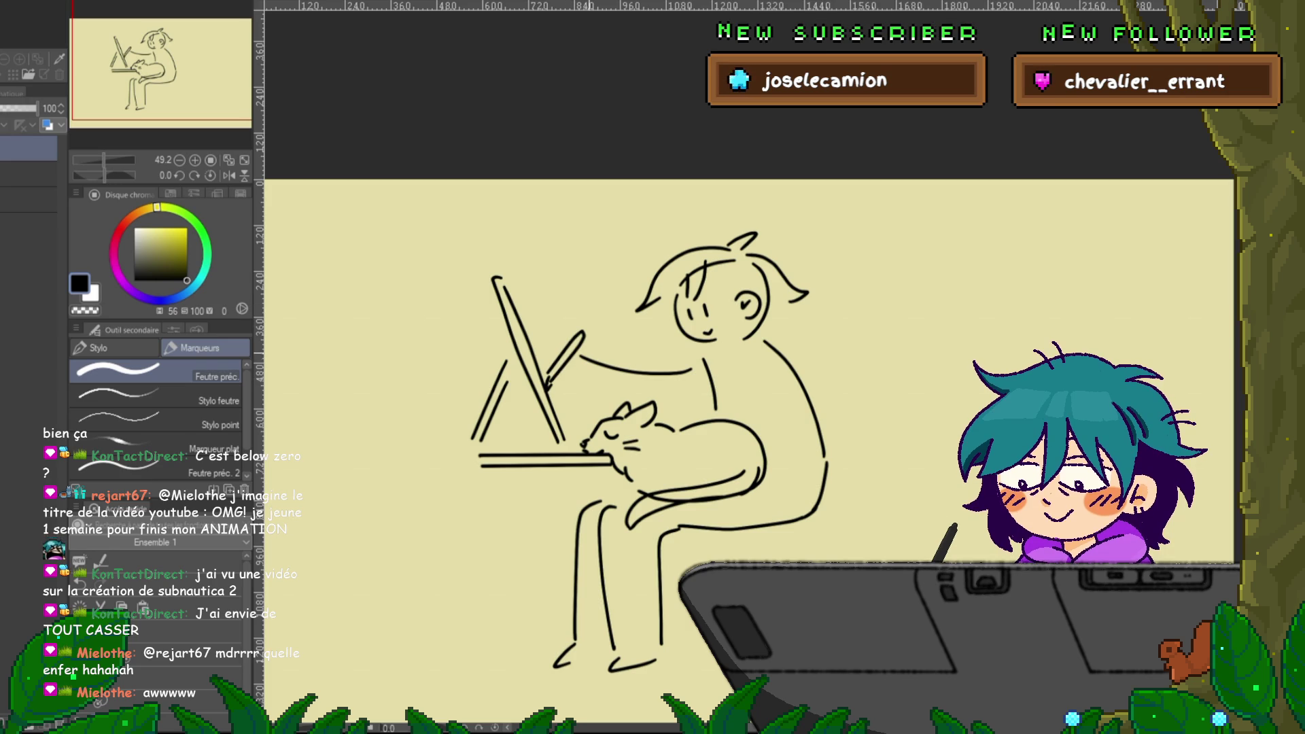
drag(571, 337, 547, 377)
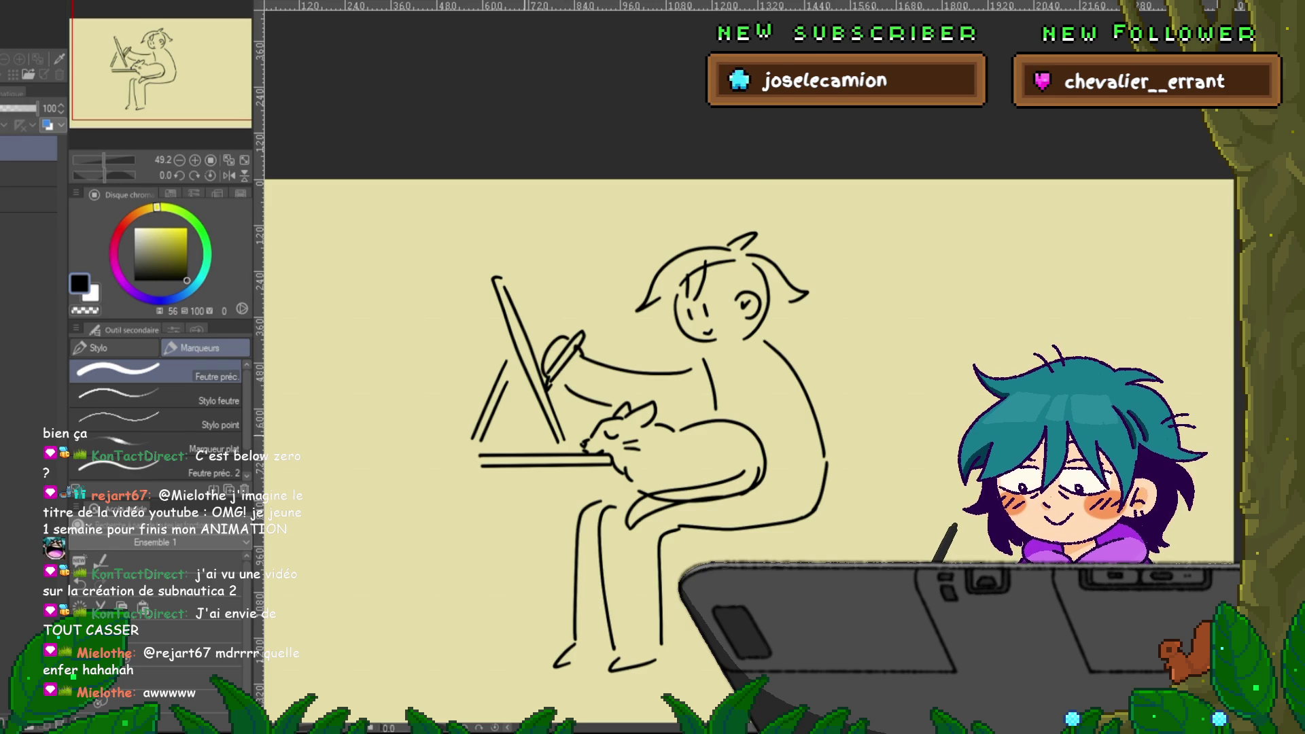
drag(474, 445, 544, 449)
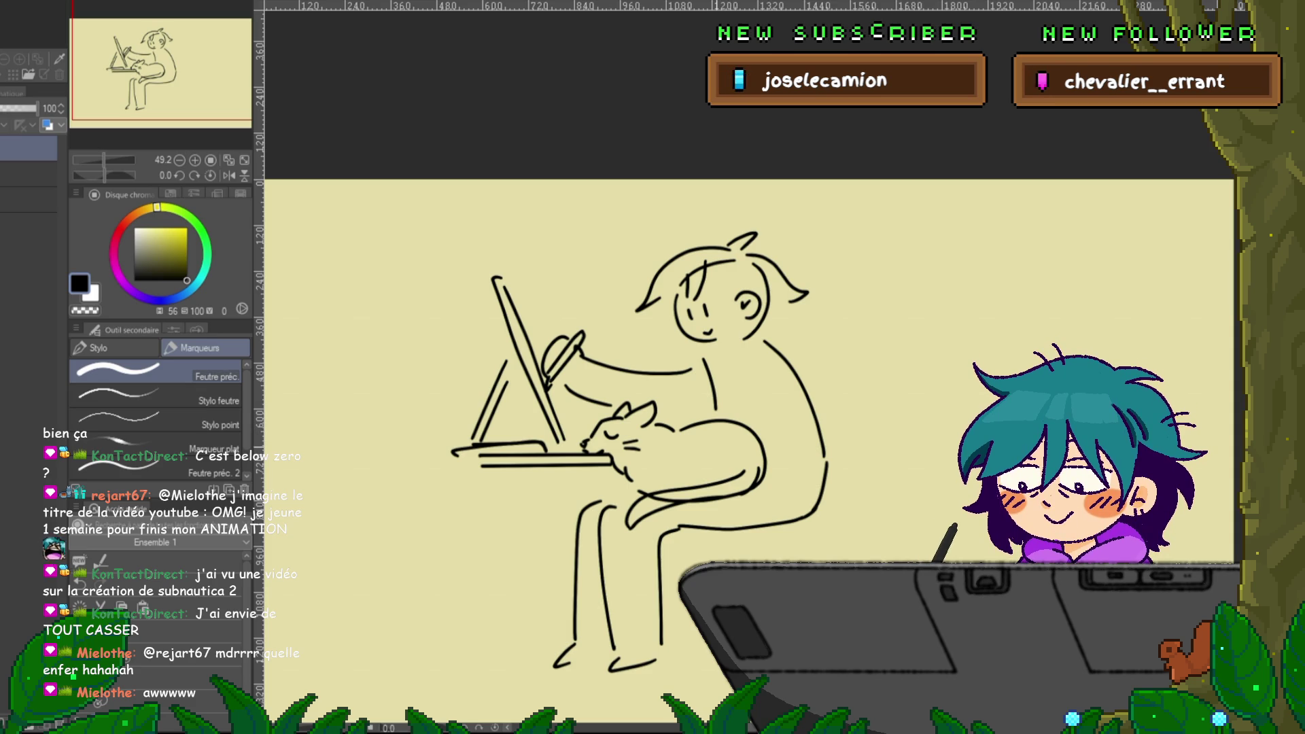
- Draw the office chair's seat, front leg and tall back behind the figure
mouse_move(764, 443)
mouse_down()
mouse_move(835, 439)
mouse_move(745, 525)
mouse_up()
mouse_move(843, 457)
mouse_down()
mouse_move(797, 540)
mouse_move(687, 549)
mouse_up()
mouse_move(581, 509)
mouse_down()
mouse_move(569, 561)
mouse_move(610, 636)
mouse_up()
drag(677, 552, 676, 632)
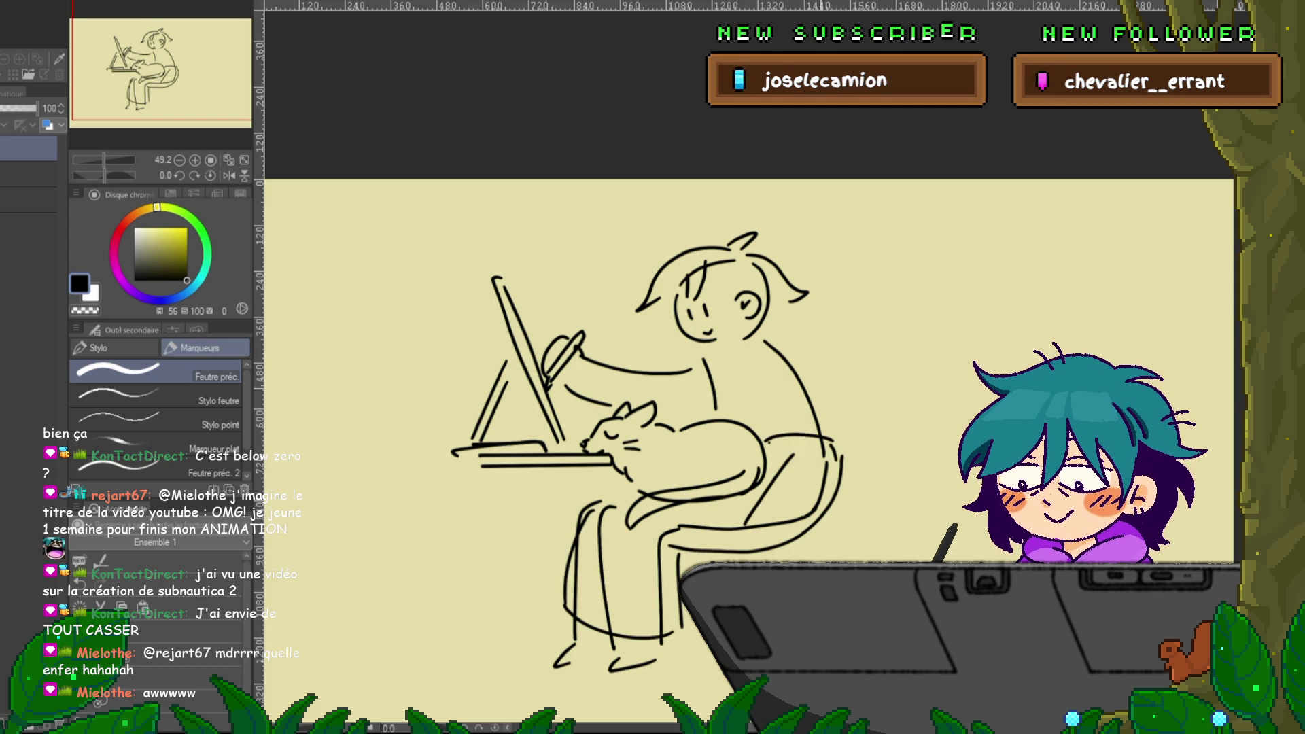
drag(680, 408, 663, 431)
mouse_move(689, 263)
mouse_down()
mouse_move(830, 255)
mouse_move(822, 484)
mouse_up()
drag(845, 286, 867, 557)
- Add the chair's armrest, legs below the seat and a stroke at the base
mouse_move(841, 466)
mouse_down()
mouse_move(846, 537)
mouse_move(754, 484)
mouse_move(836, 486)
mouse_up()
drag(800, 542, 854, 551)
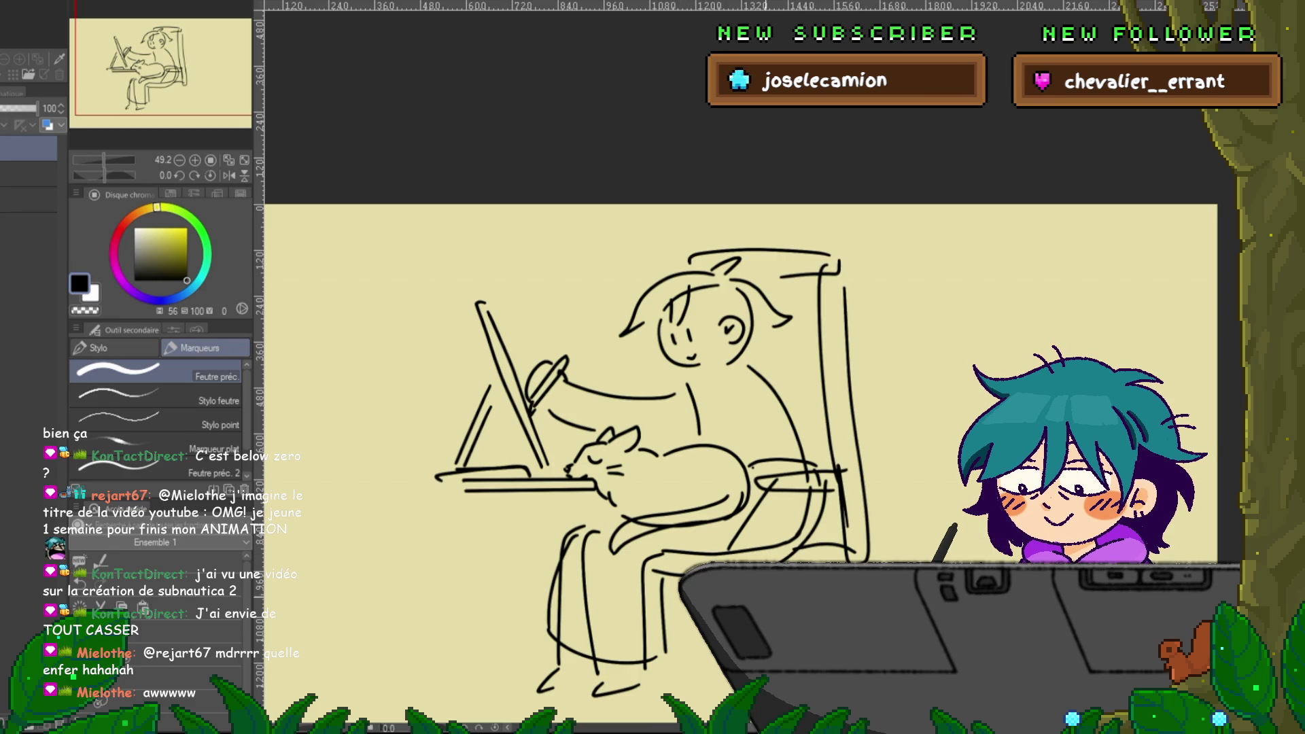
drag(747, 476, 738, 381)
drag(743, 511, 747, 563)
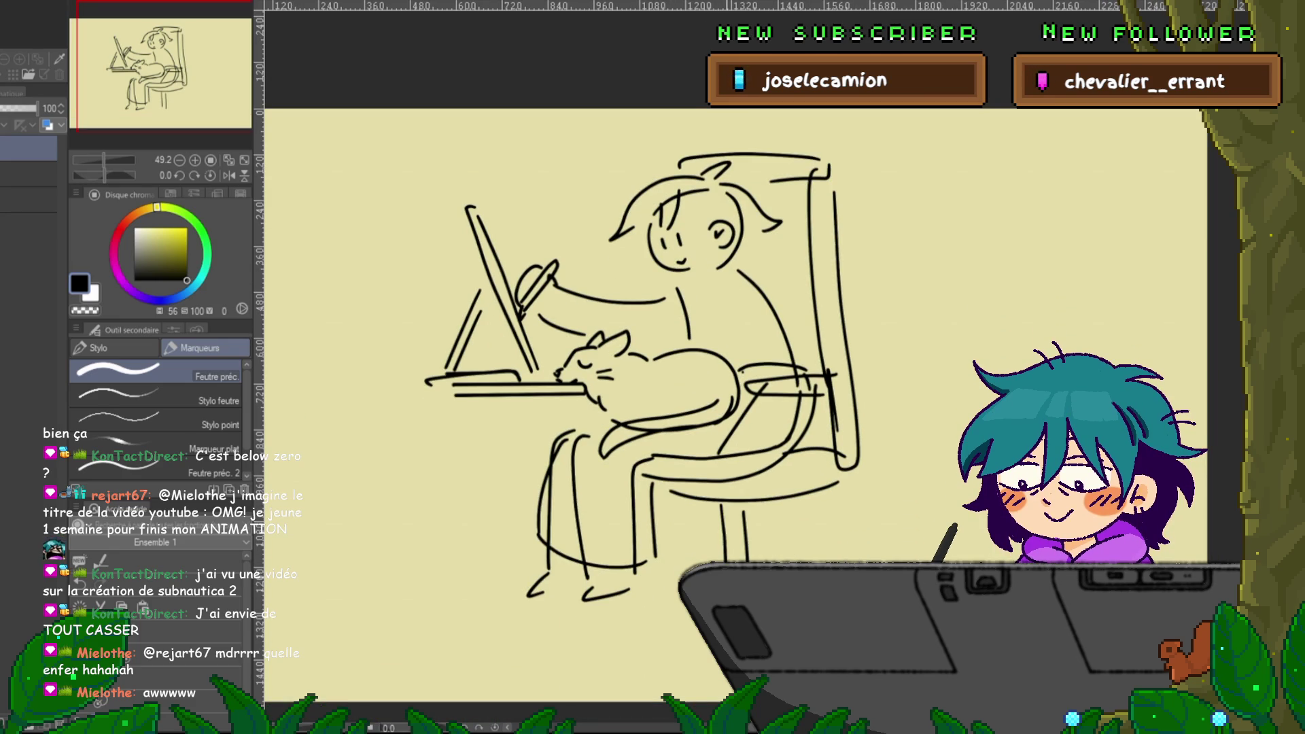
drag(654, 600, 680, 591)
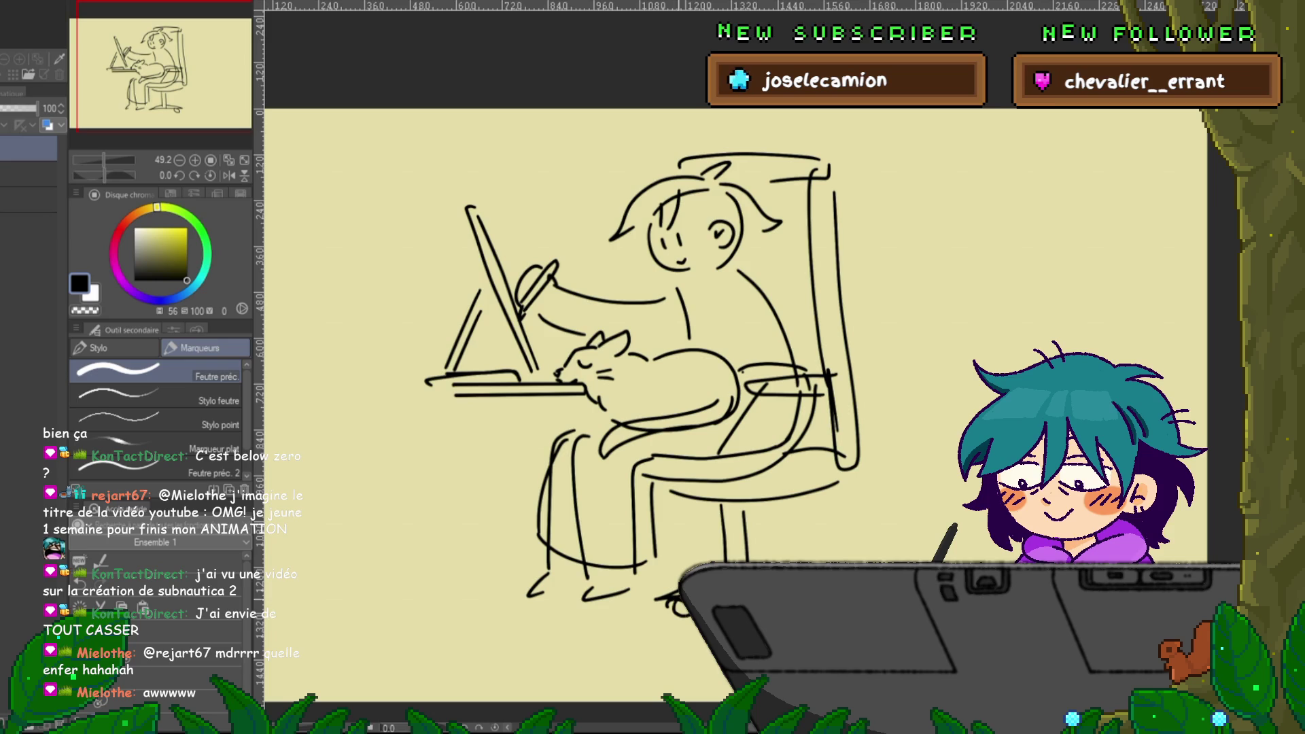
- Refine the sleeve, neck and hair with detail strokes, then move to the farm scene drawing
drag(748, 381, 739, 496)
drag(680, 408, 702, 471)
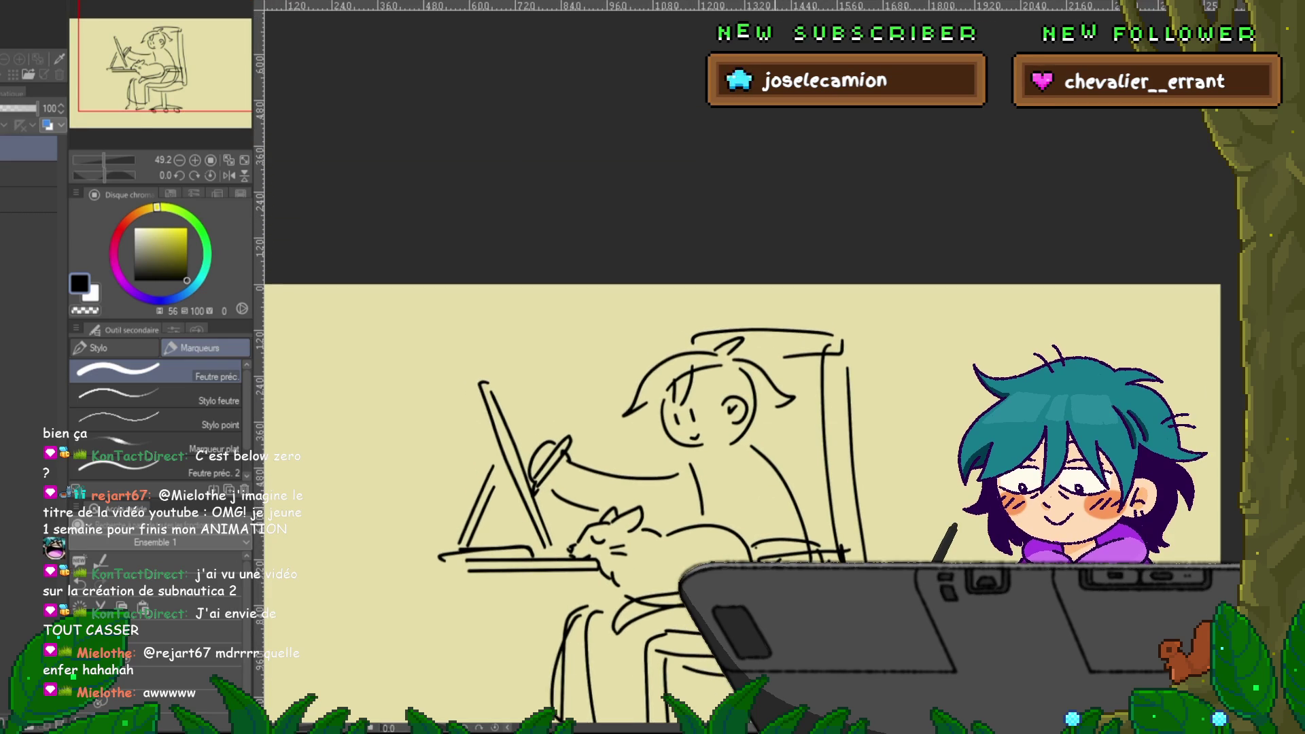
drag(557, 501, 578, 484)
drag(575, 461, 563, 486)
drag(728, 465, 772, 431)
drag(638, 445, 661, 426)
drag(743, 457, 763, 437)
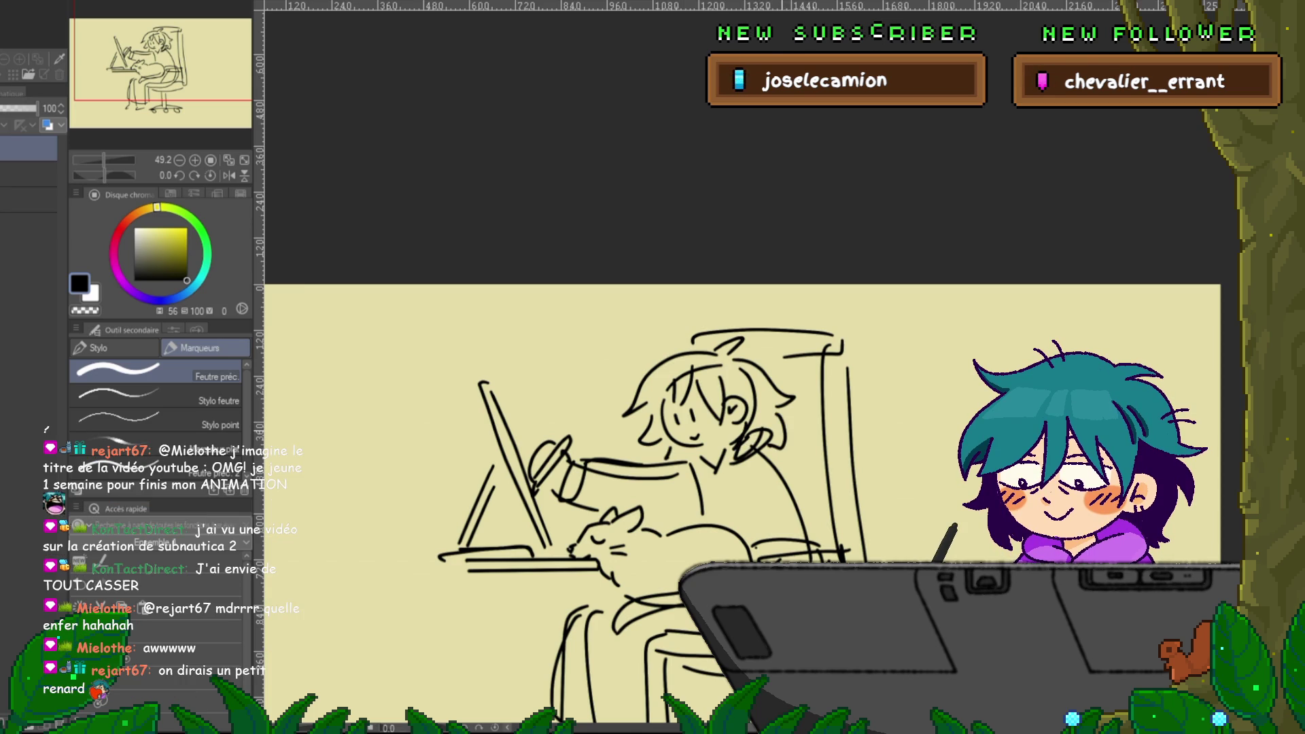
drag(680, 475, 611, 385)
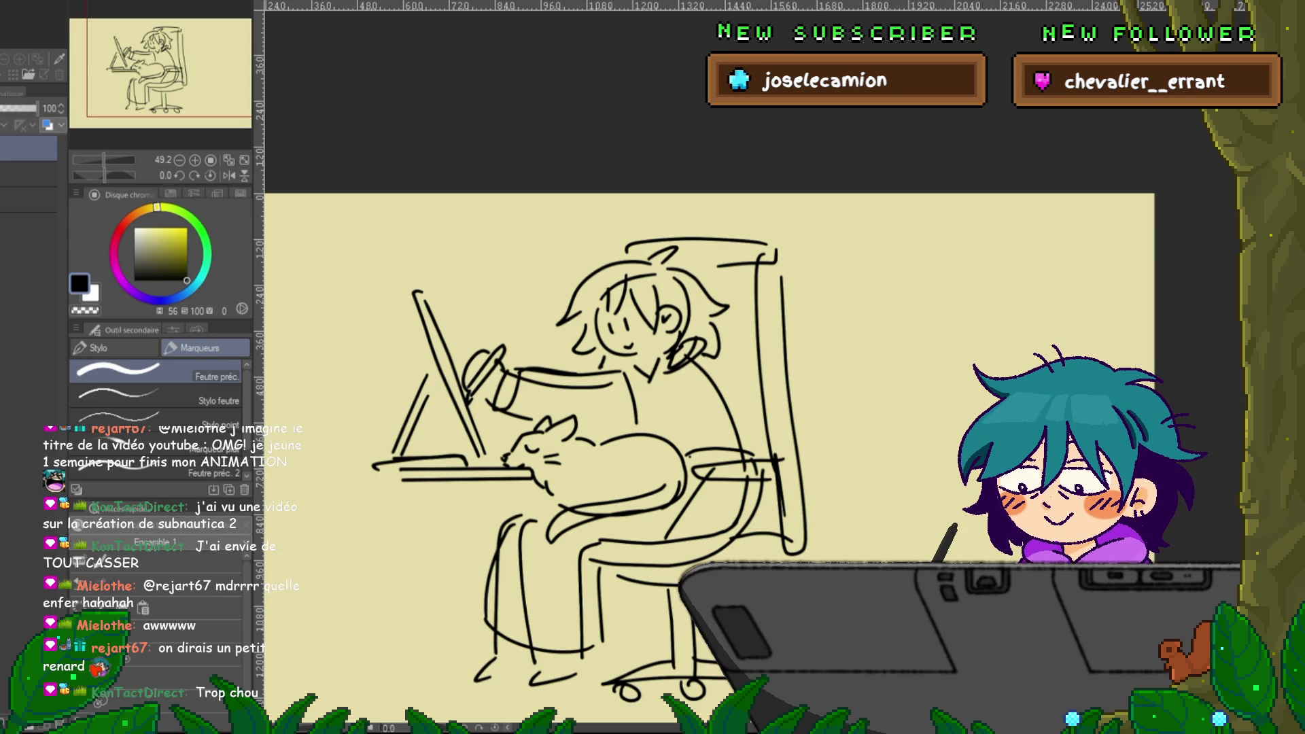
key(ctrl+Tab)
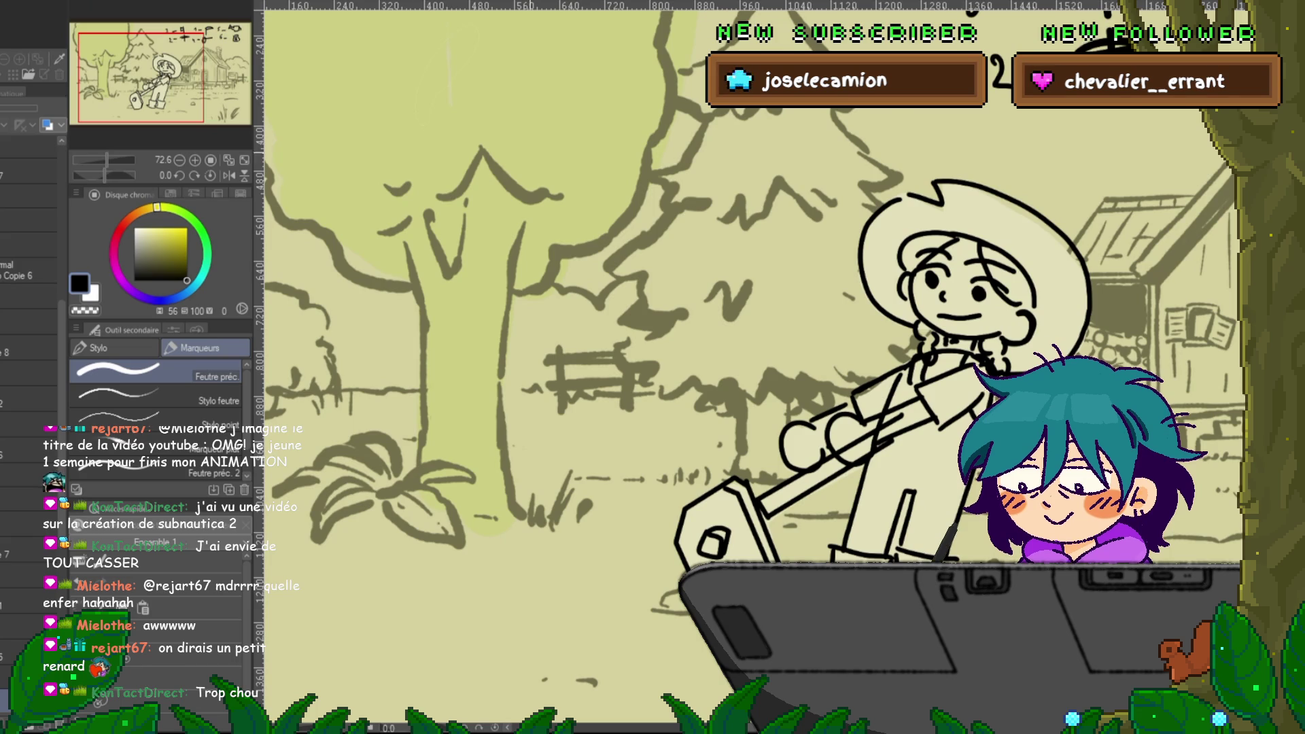
key(ctrl+minus)
scroll(748, 367, right, 5)
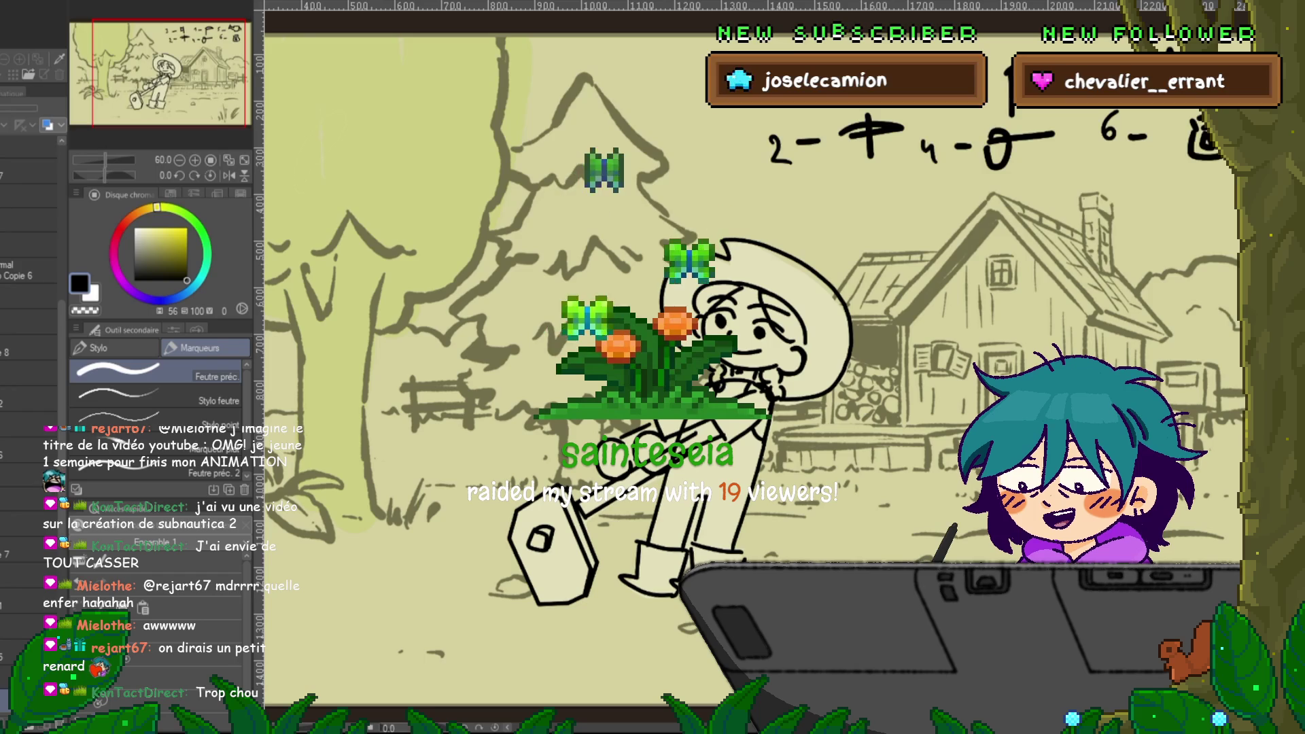
key(Right)
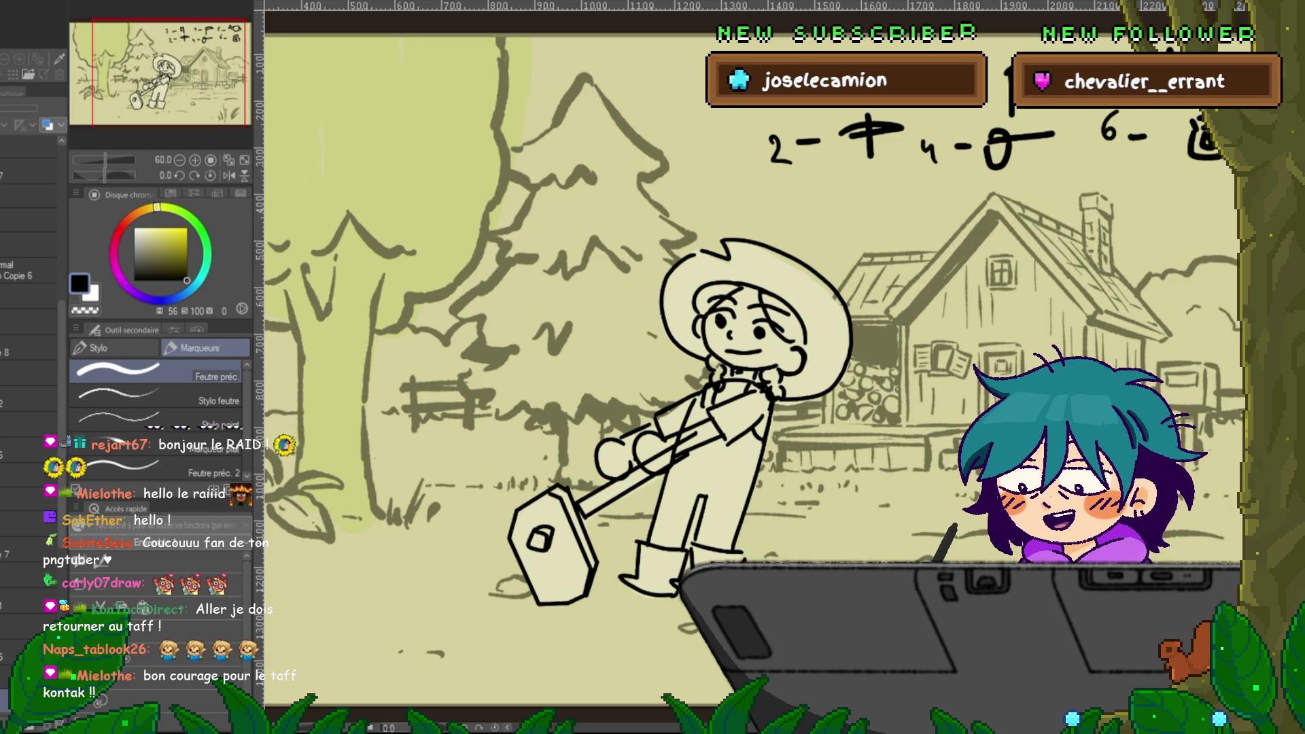
key(ctrl+minus)
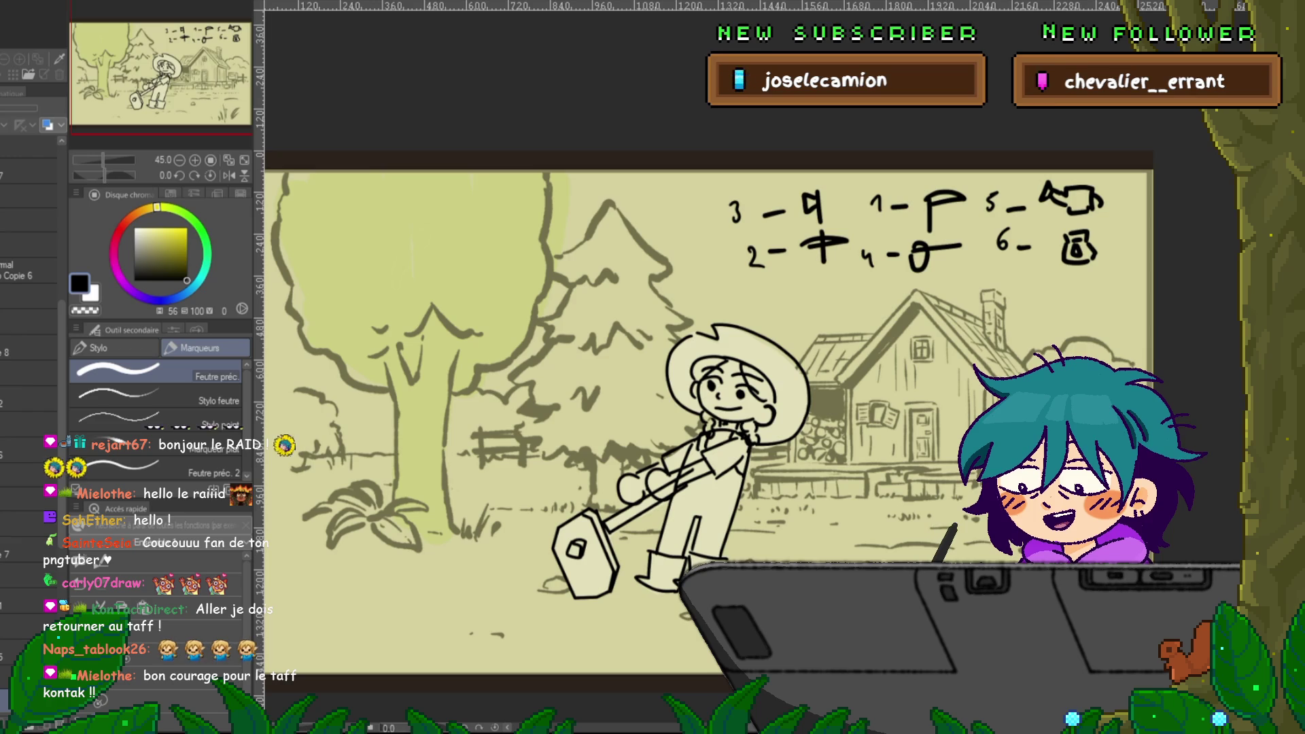
key(ctrl+Tab)
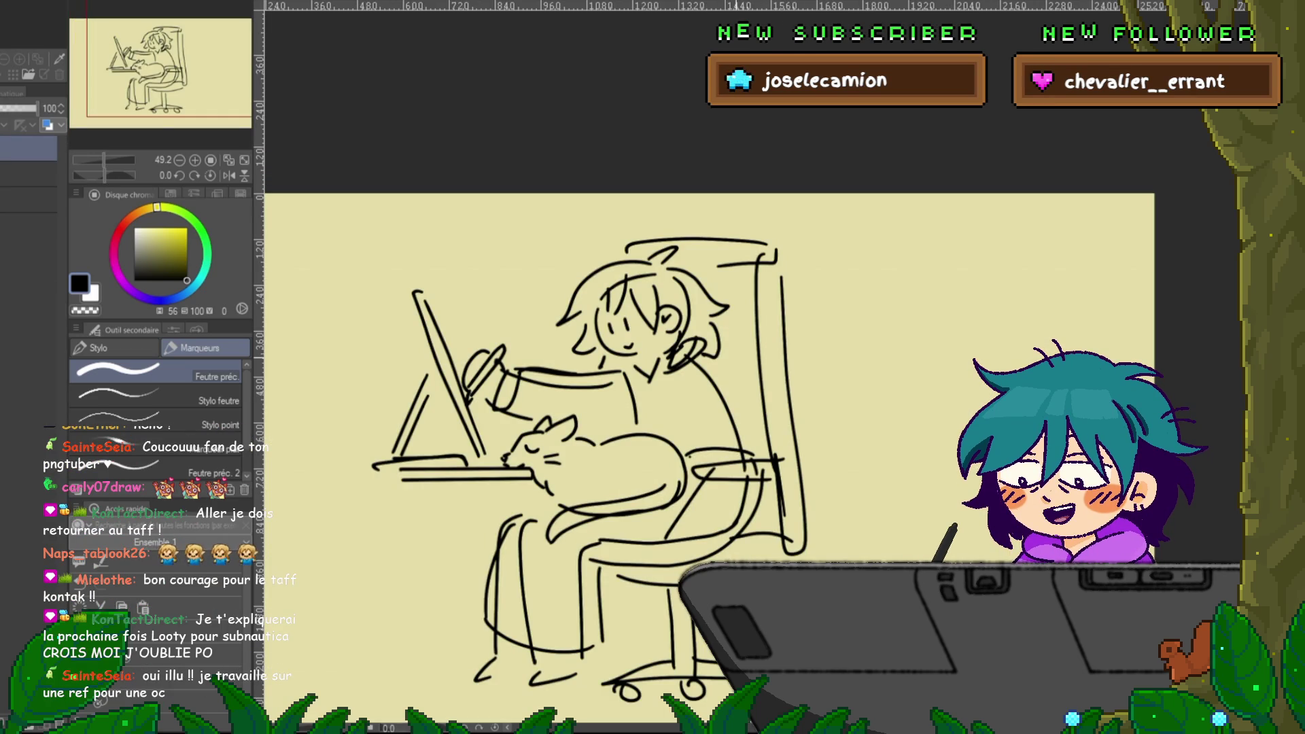
key(ctrl+Tab)
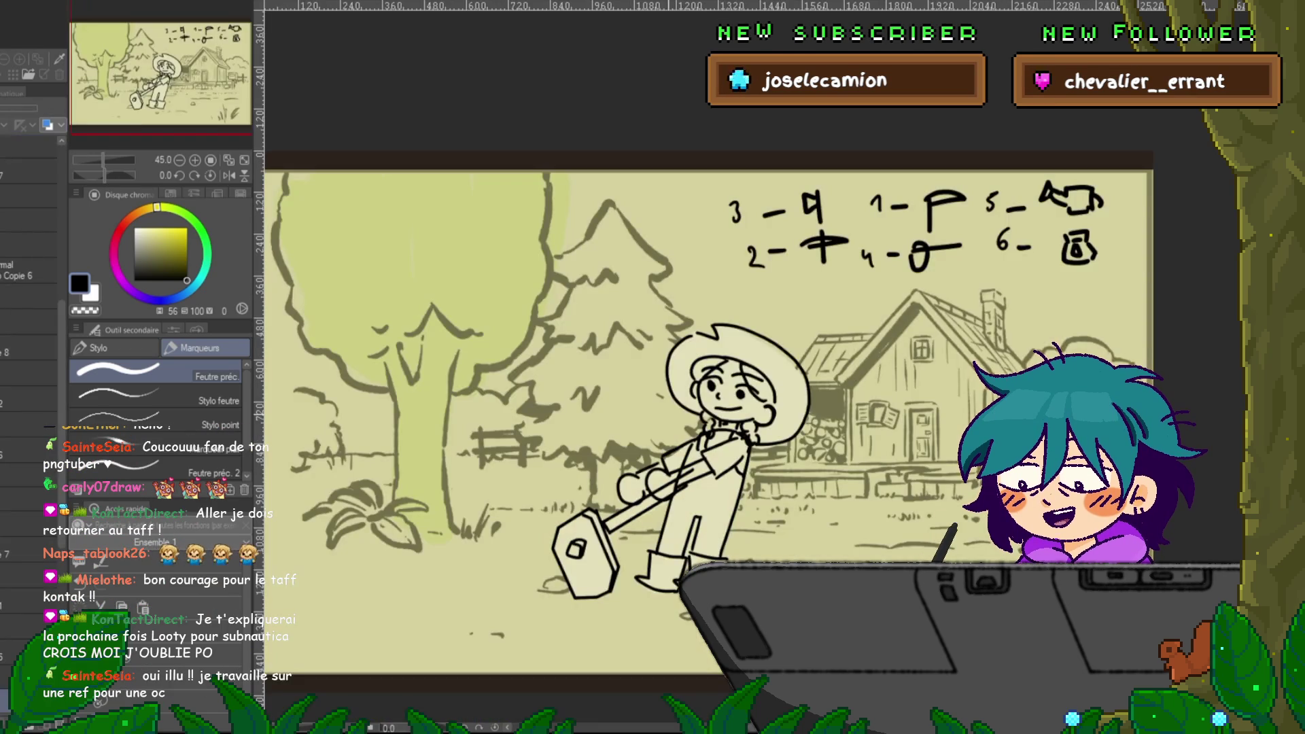
- Cycle through the open farm-scene versions, comparing pickaxe and axe, ending on the axe frame
key(ctrl+Tab)
key(ctrl+Tab)
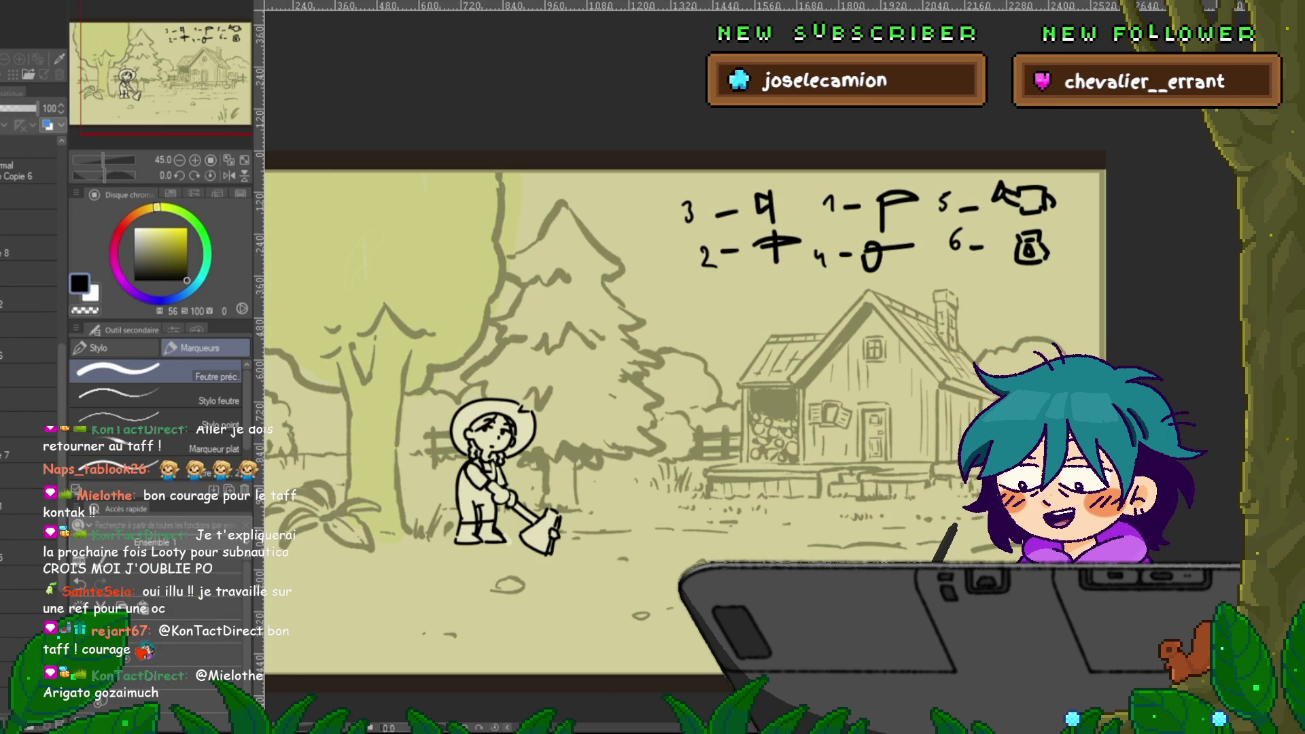
key(ctrl+Tab)
key(ctrl+Tab)
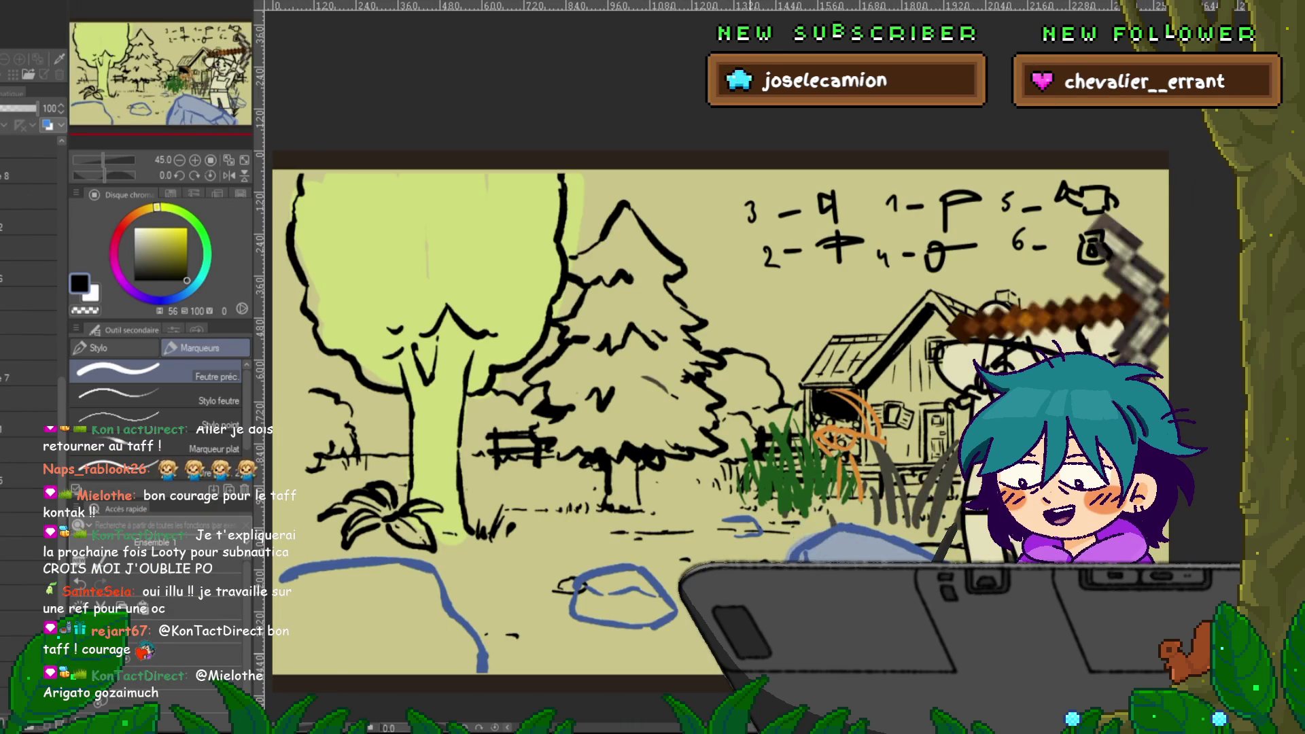
key(ctrl+Tab)
key(ctrl+Tab)
key(ctrl+Tab)
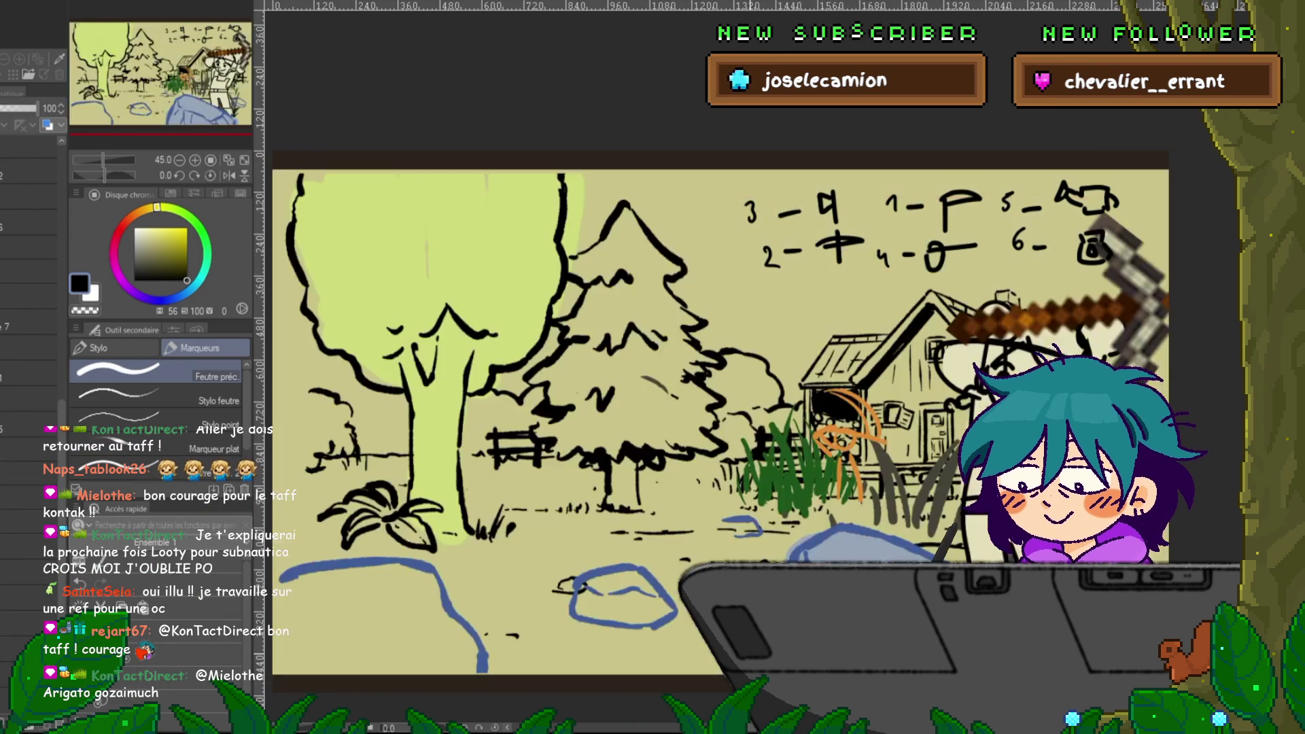
key(ctrl+Tab)
key(ctrl+Tab)
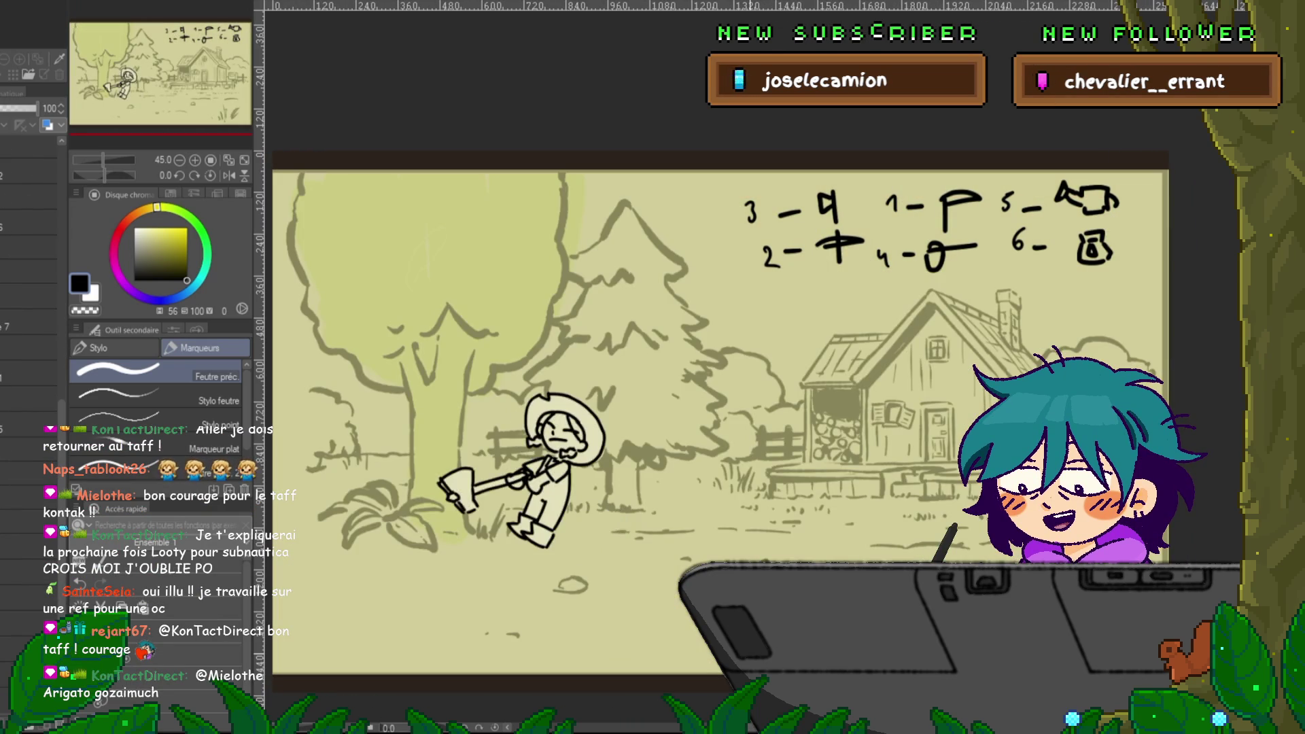
key(ctrl+Tab)
key(ctrl+Tab)
key(ctrl+Tab)
key(ctrl+Tab)
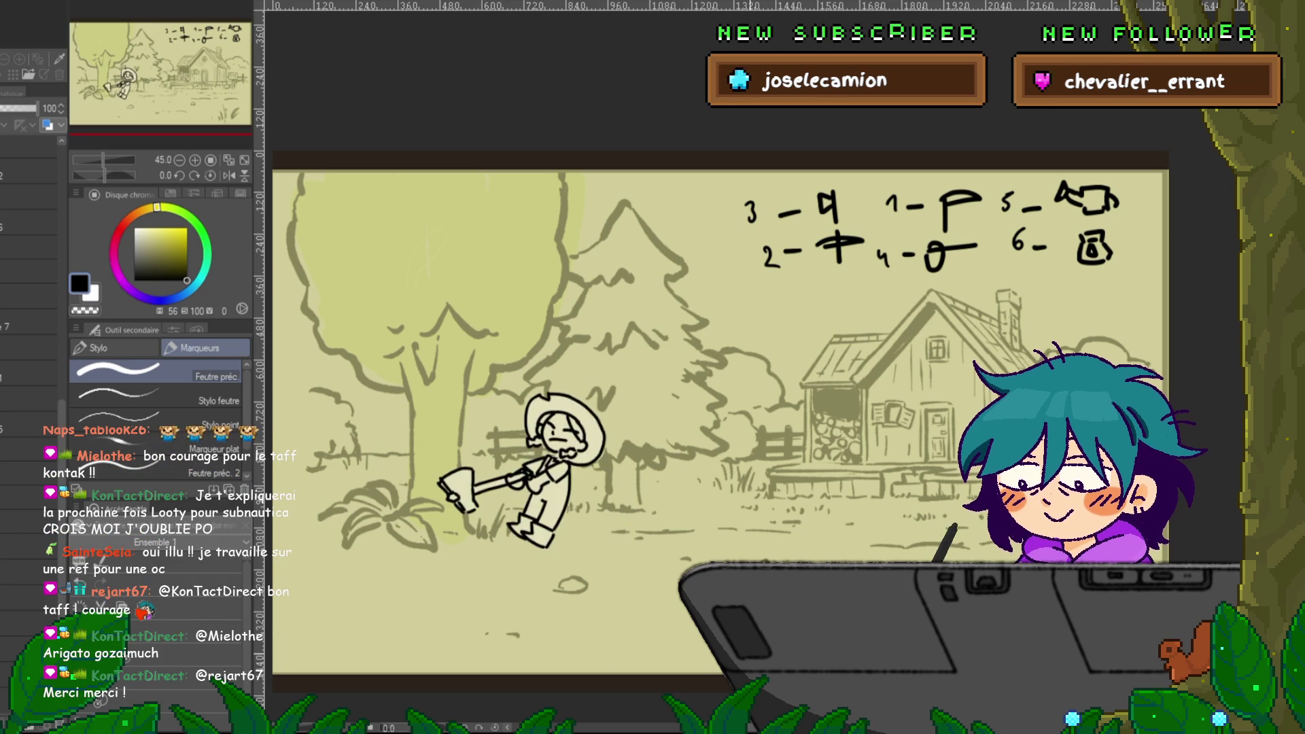
key(ctrl+Tab)
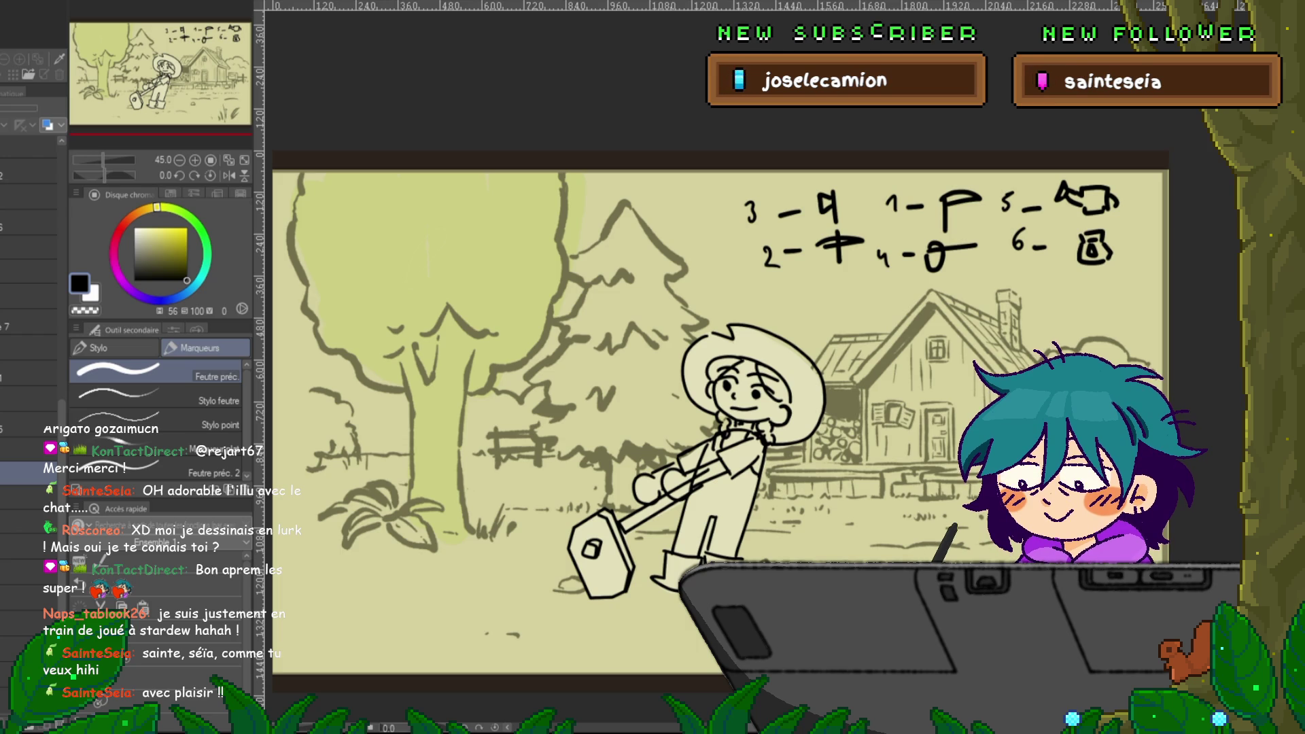
- Play the farmer animatic three times to preview the axe-chopping poses
key(space)
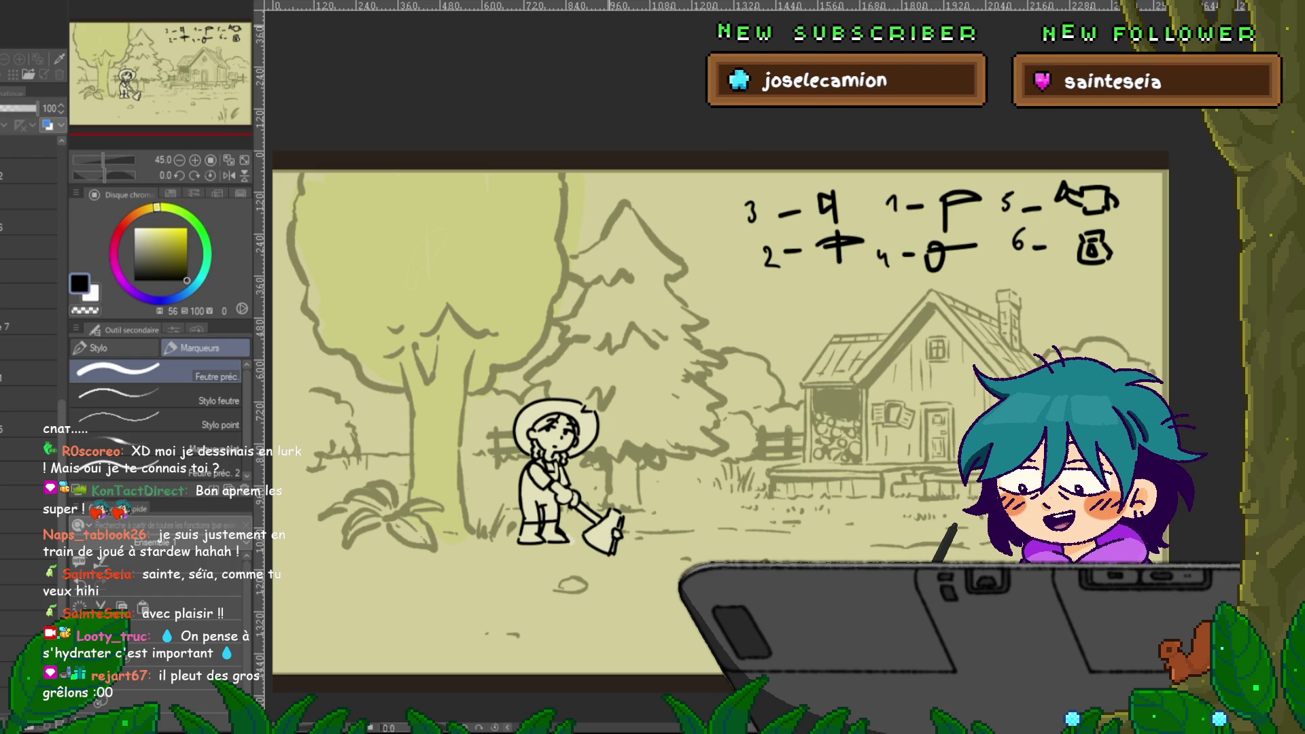
key(space)
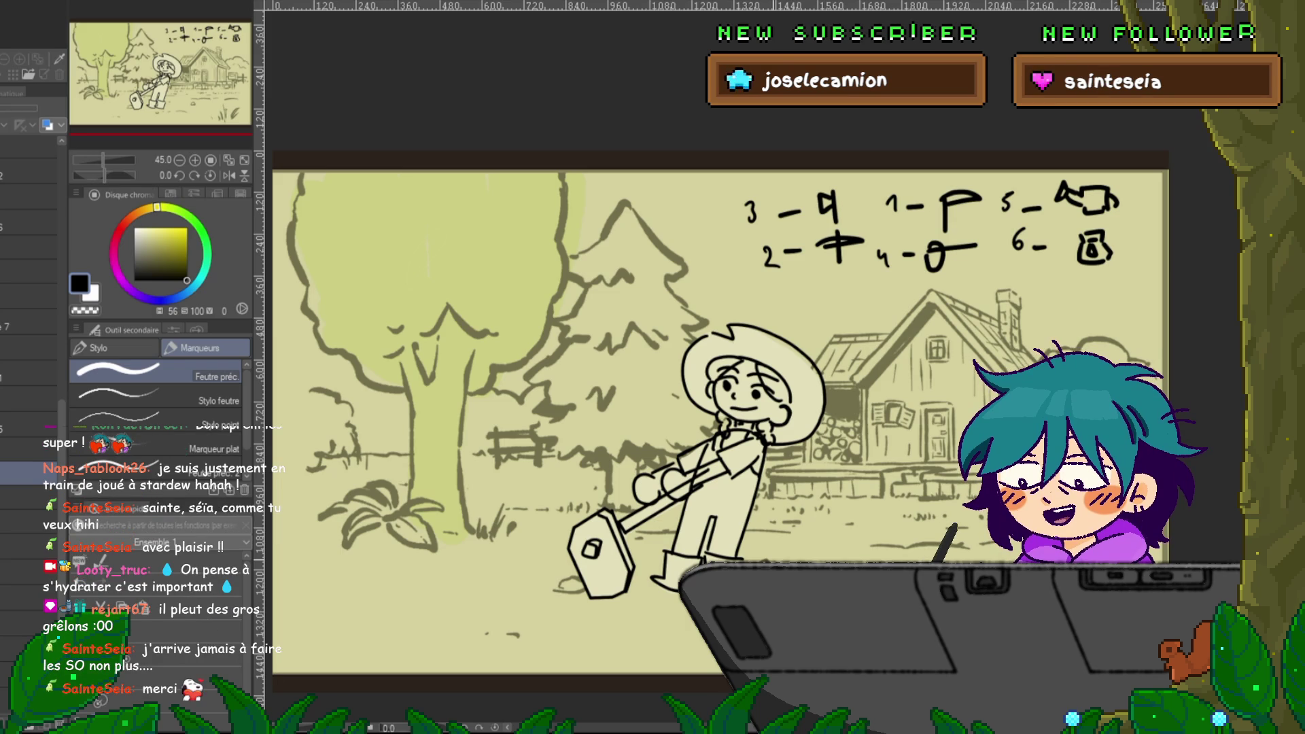
key(space)
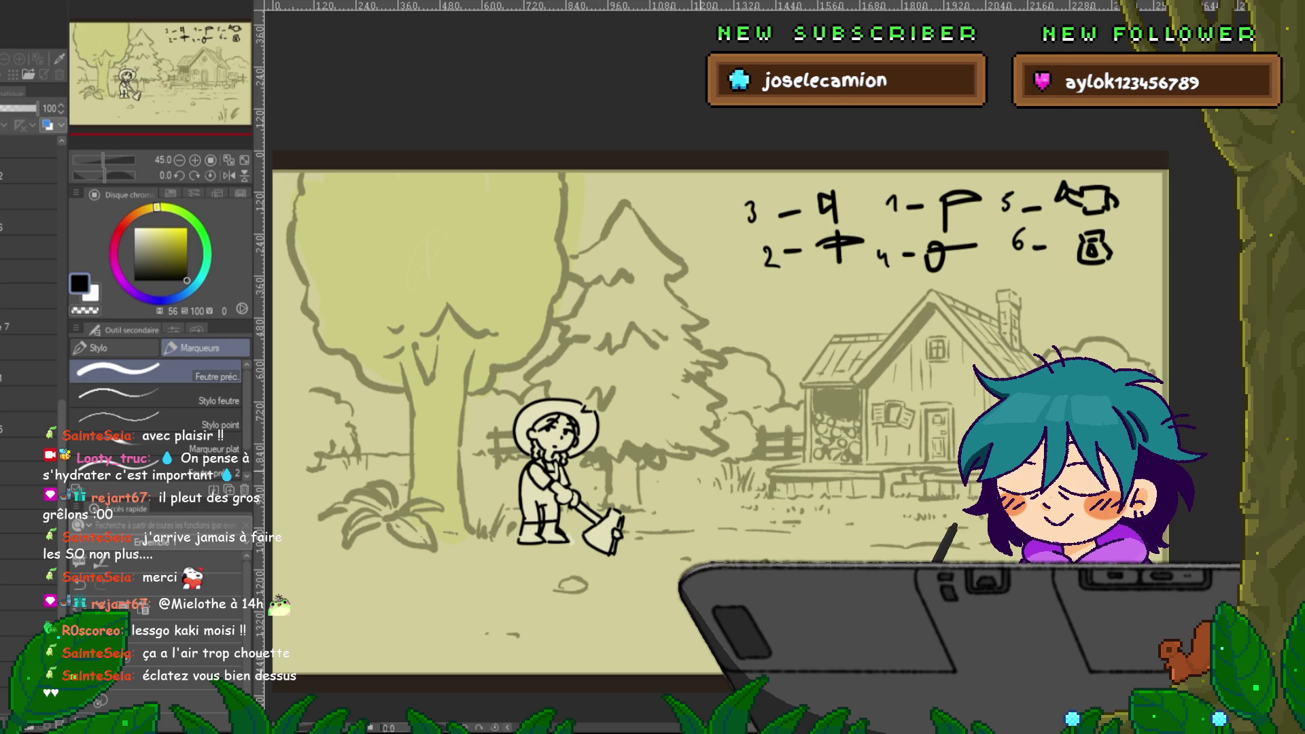
- Replay the farmer animation once more to watch the axe swing loop
key(space)
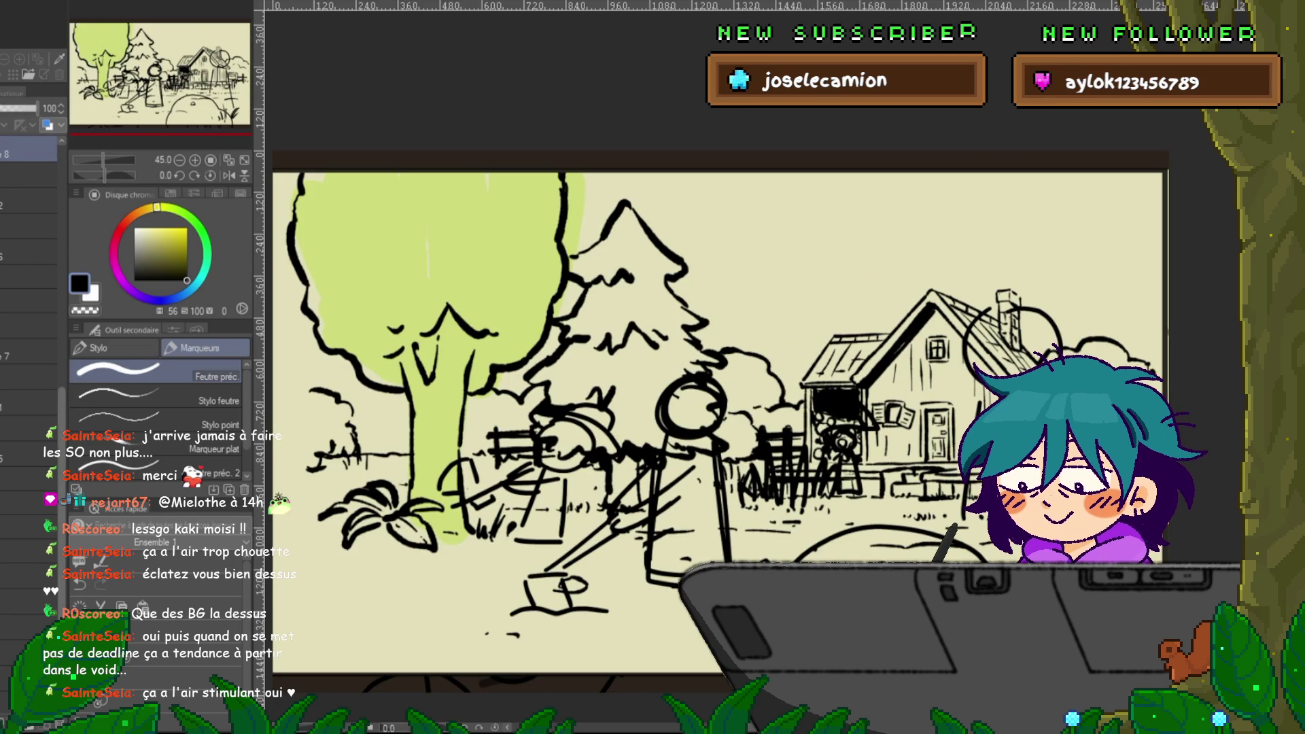
- Hide the grey character sketch layer and select another layer in the scene
click(28, 181)
scroll(31, 271, up, 5)
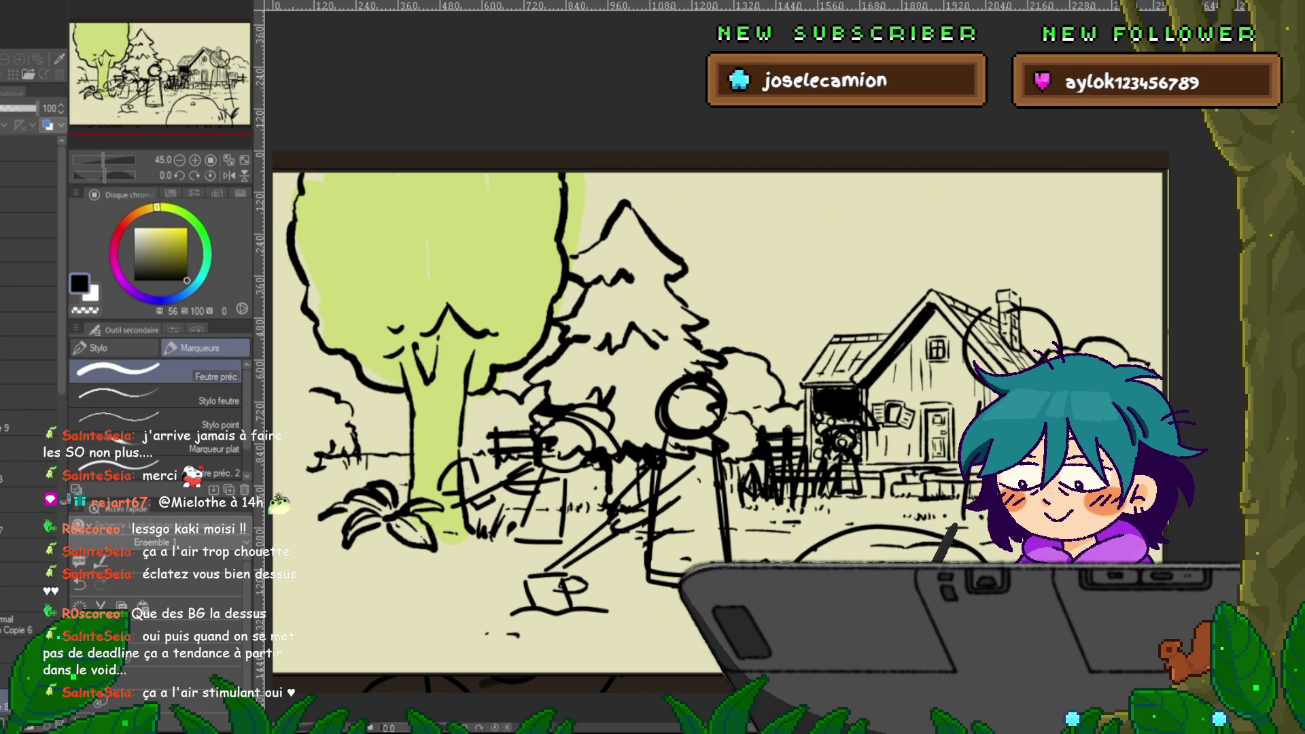
click(27, 348)
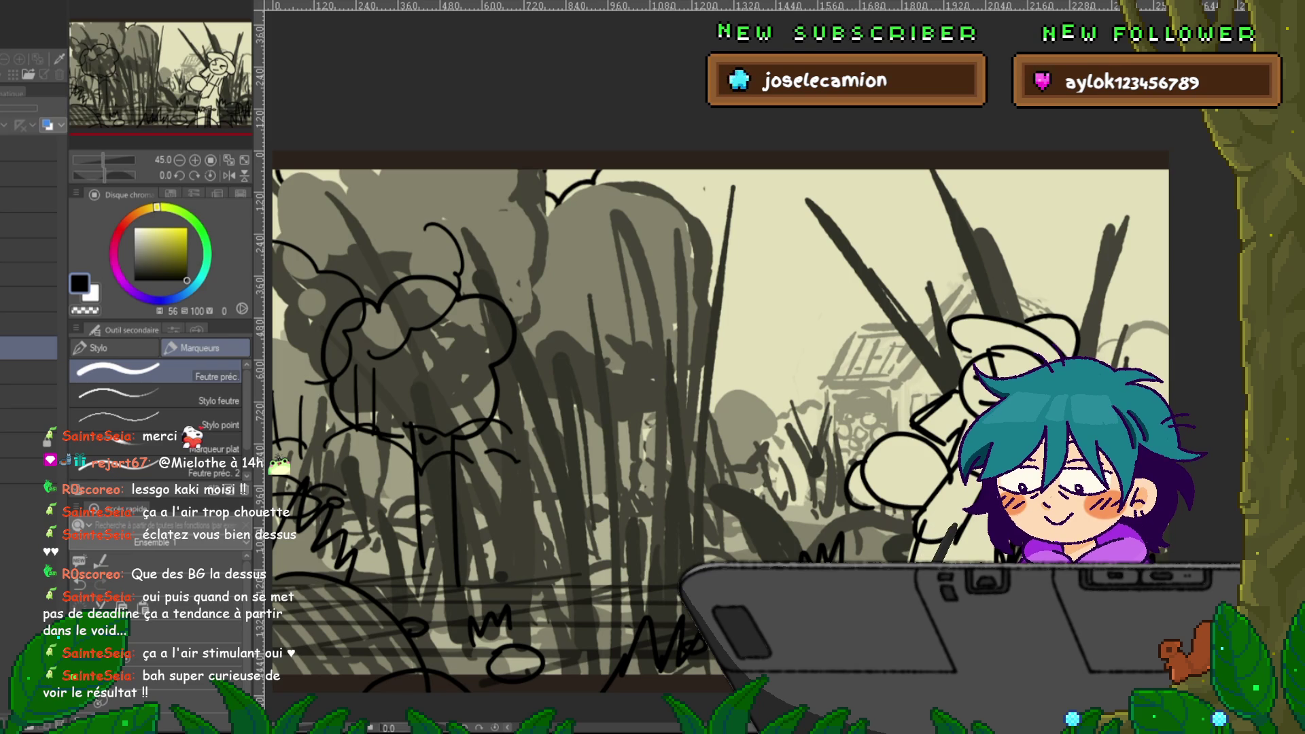
- Browse the open storyboard documents, from room and forest sketches to the two characters with a heart
key(ctrl+Tab)
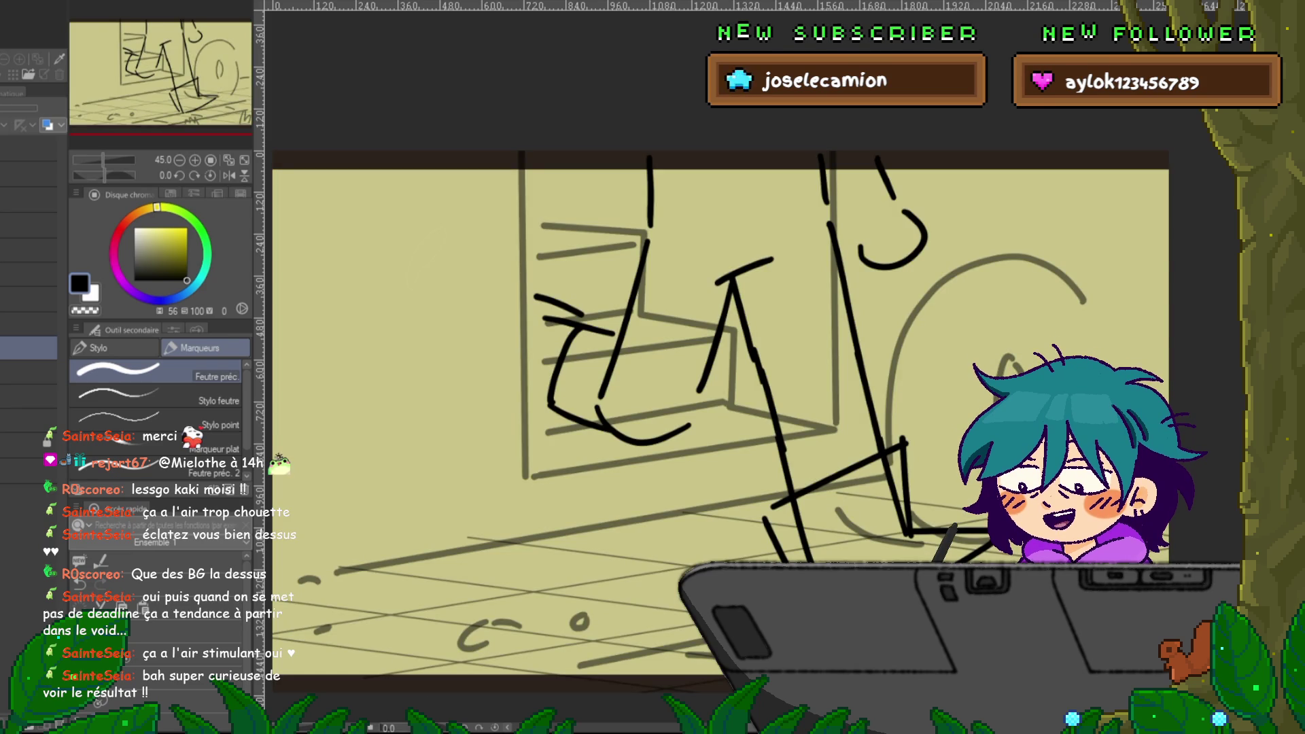
key(ctrl+Tab)
key(ctrl+Tab)
key(ctrl+Tab)
key(ctrl+Tab)
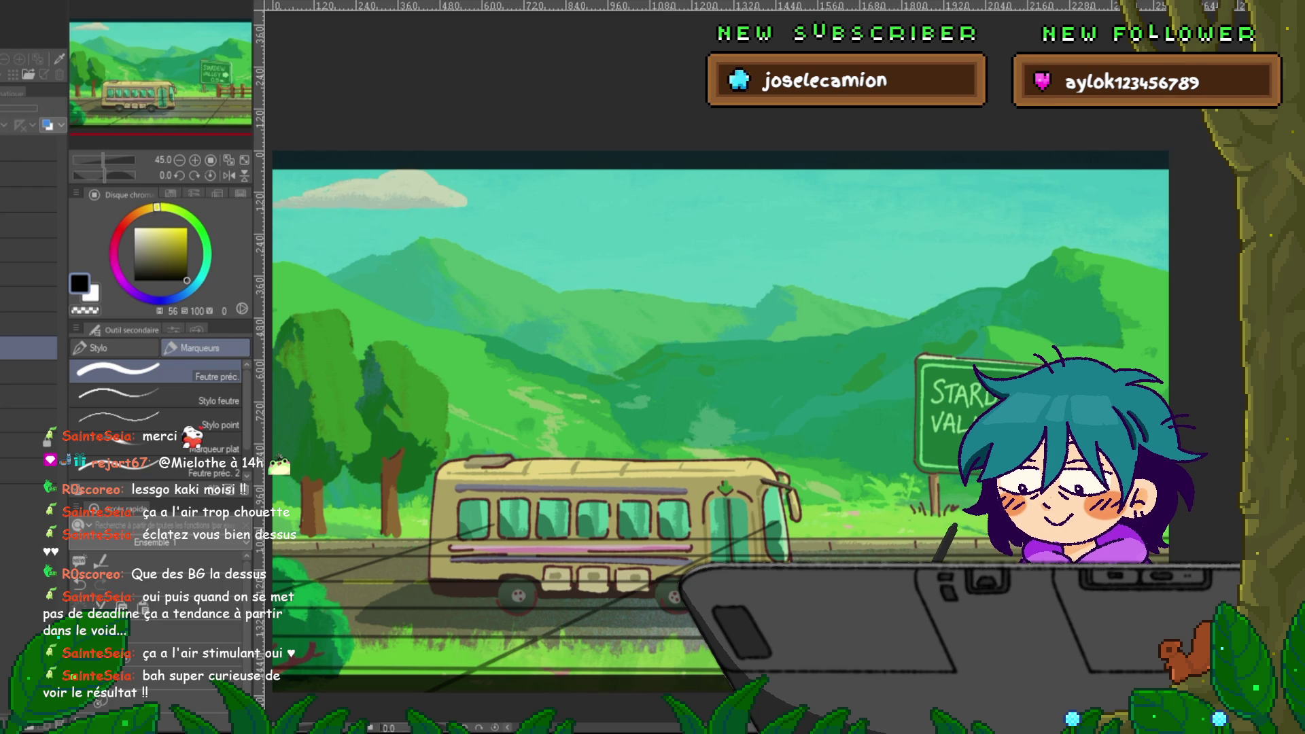
key(ctrl+Tab)
key(ctrl+Tab)
key(ctrl+Tab)
key(ctrl+Tab)
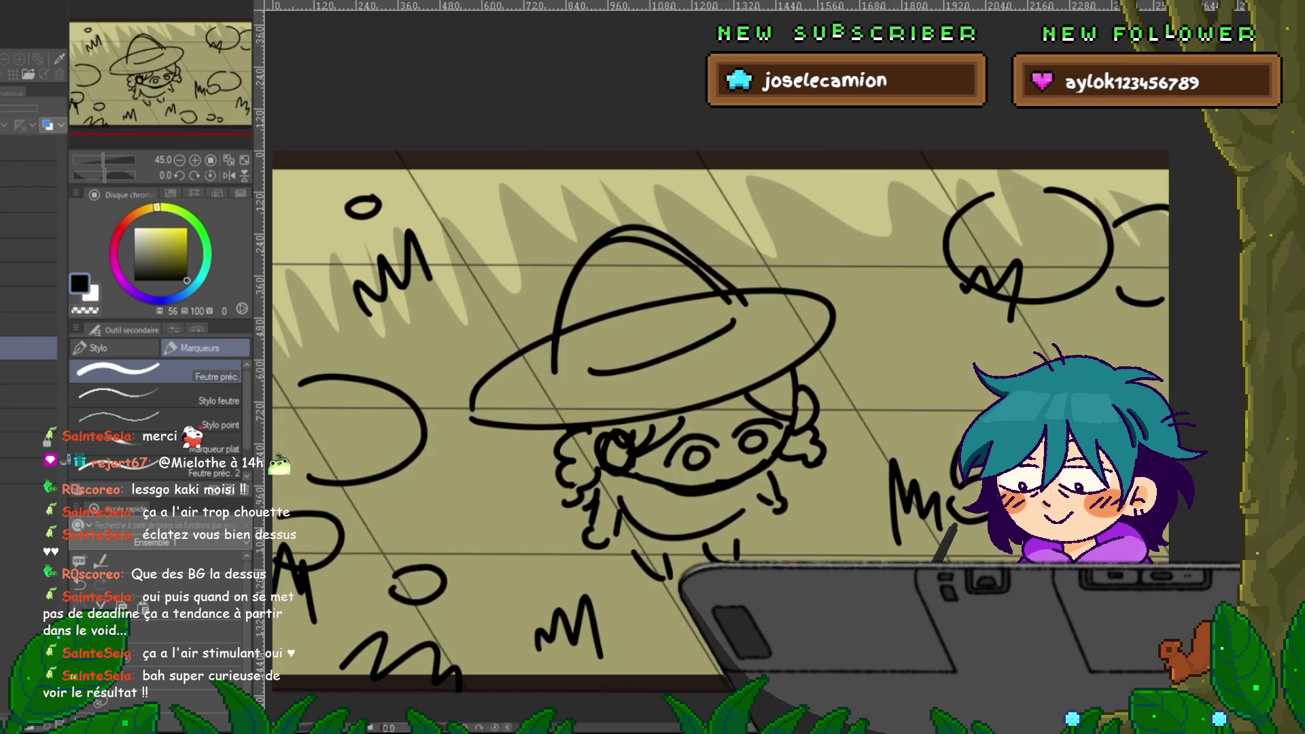
key(ctrl+Tab)
key(ctrl+Tab)
key(ctrl+Tab)
key(ctrl+Tab)
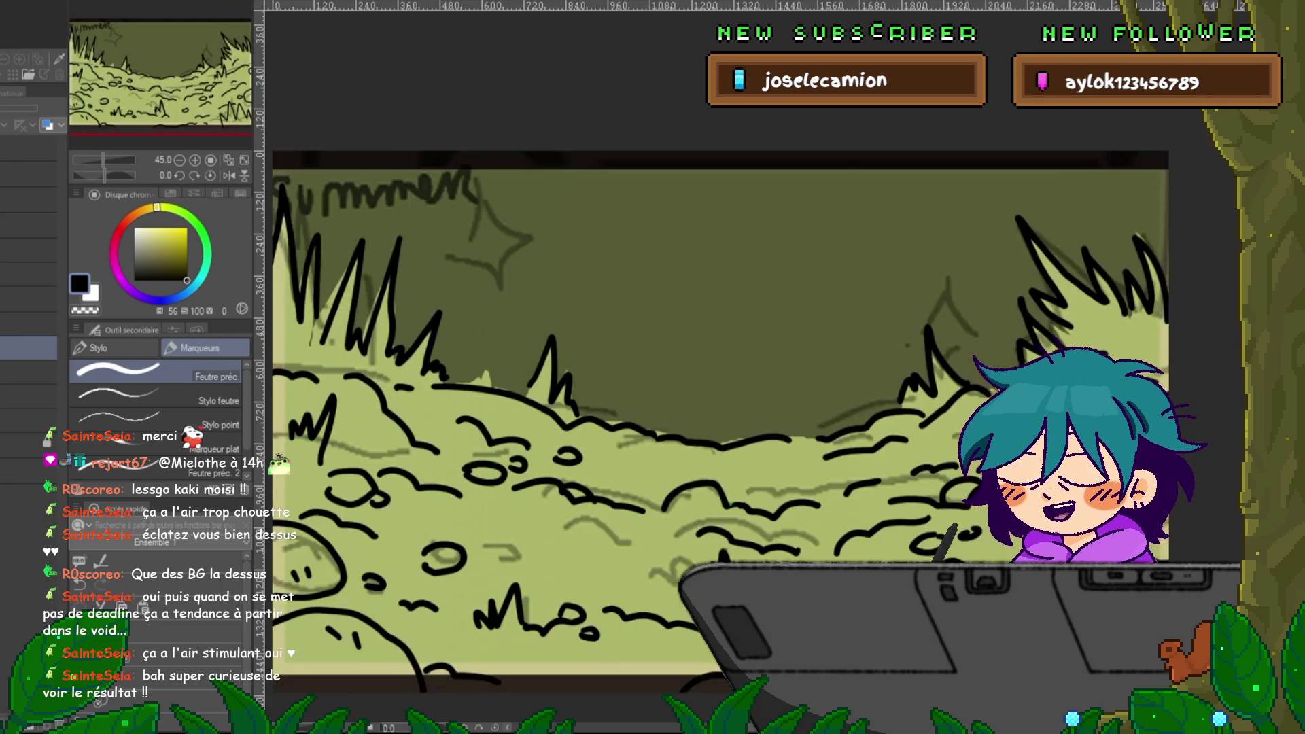
key(ctrl+Tab)
key(ctrl+Tab)
key(ctrl+Tab)
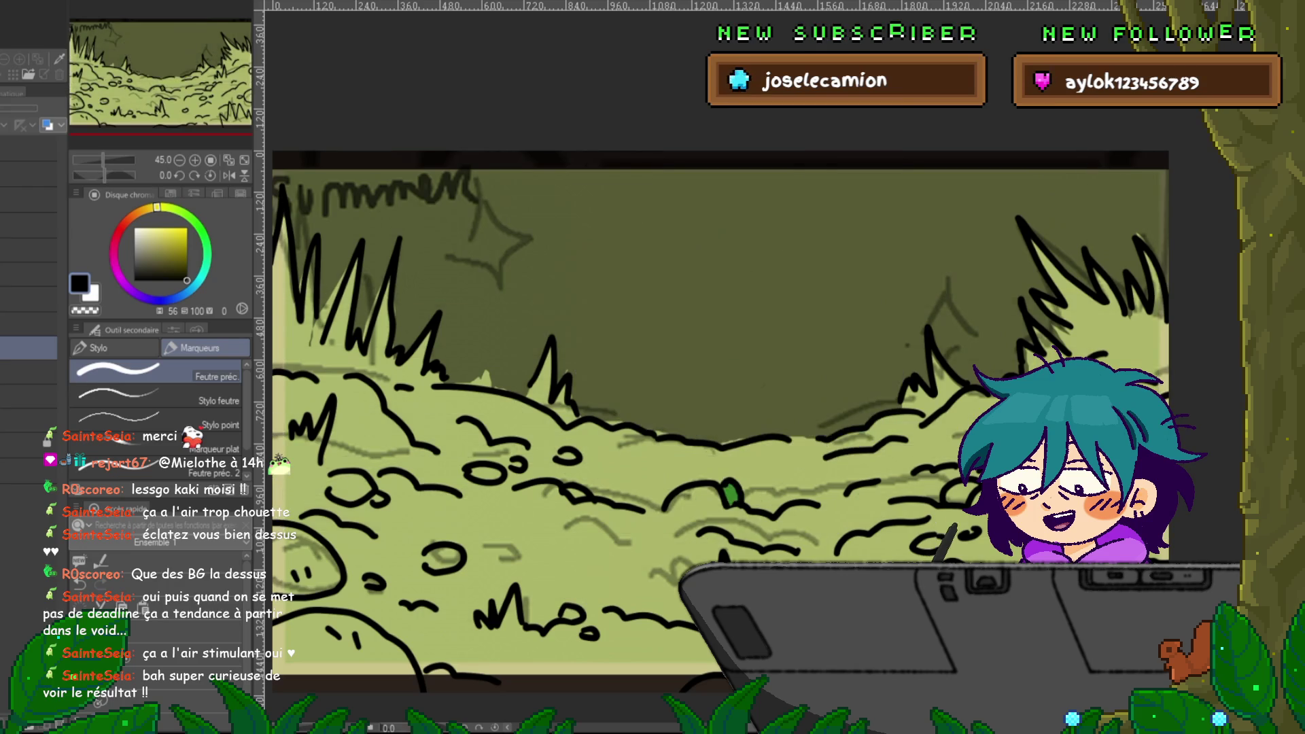
key(ctrl+Tab)
key(ctrl+Tab)
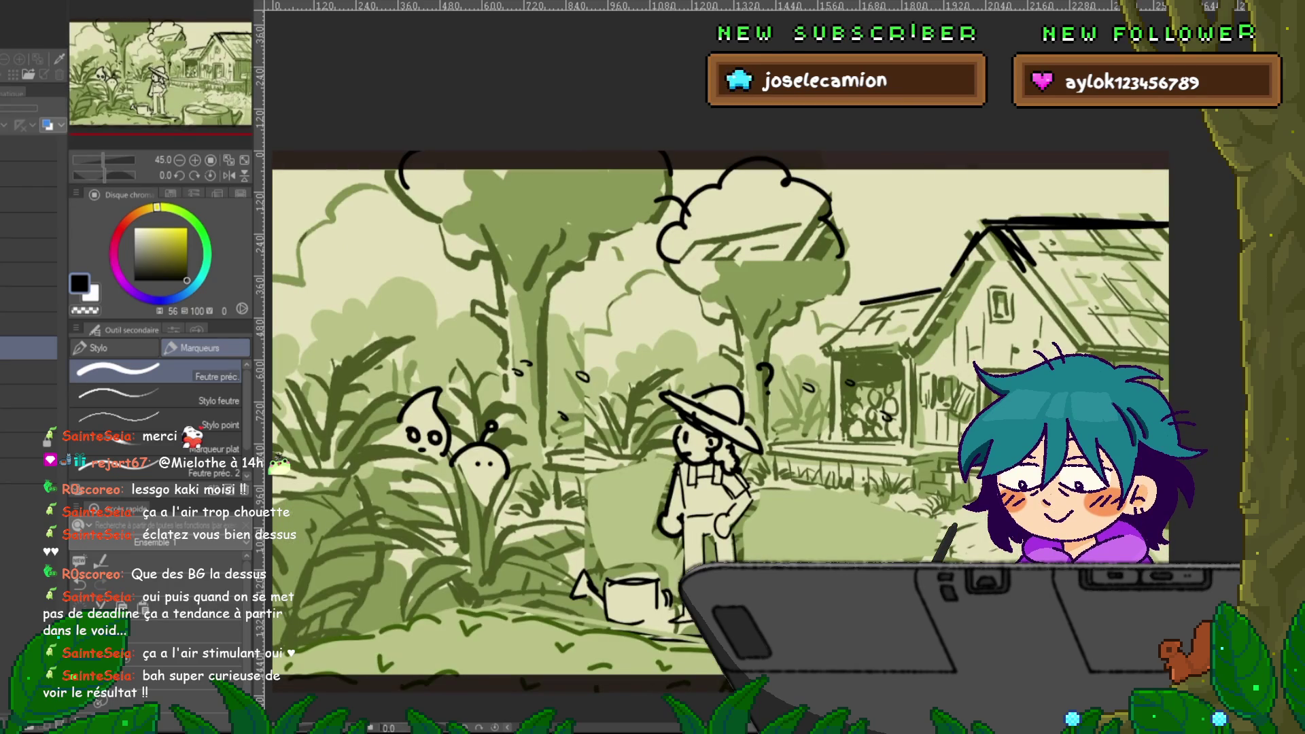
key(ctrl+Tab)
key(ctrl+Tab)
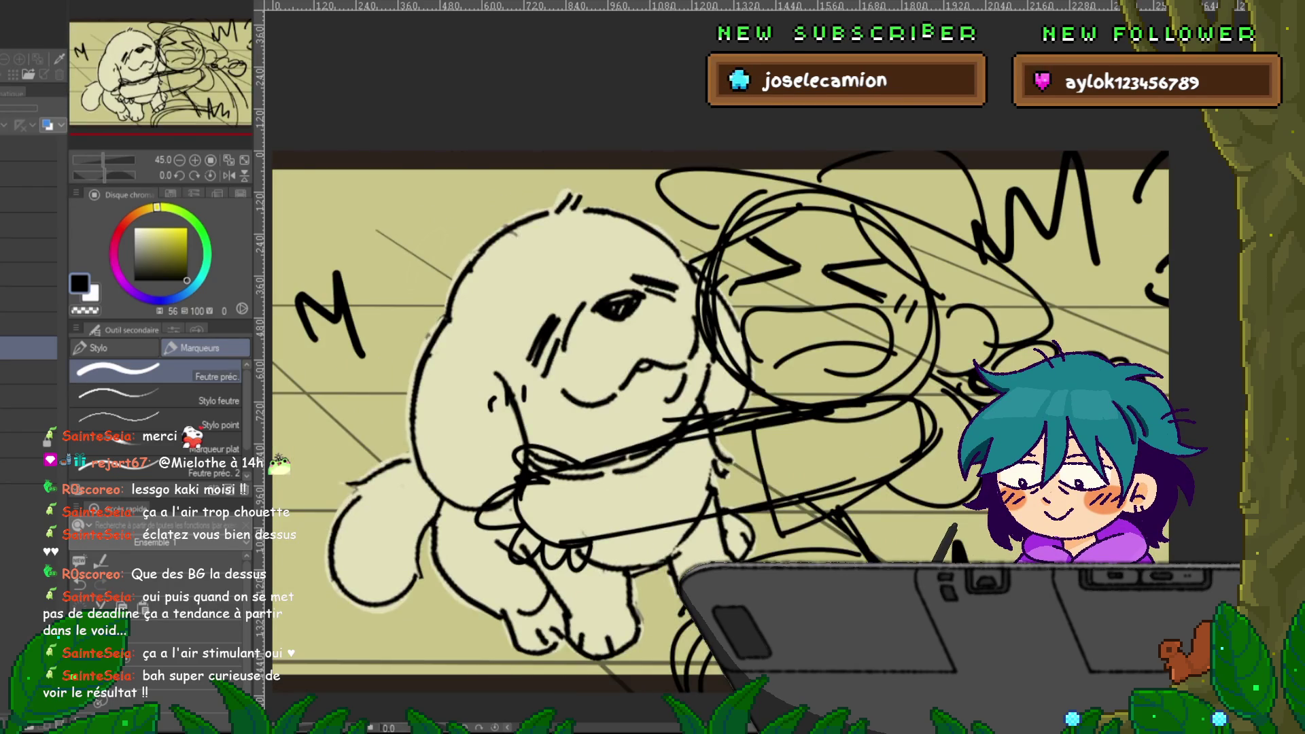
key(ctrl+Tab)
key(ctrl+Tab)
key(ctrl+Tab)
key(ctrl+Tab)
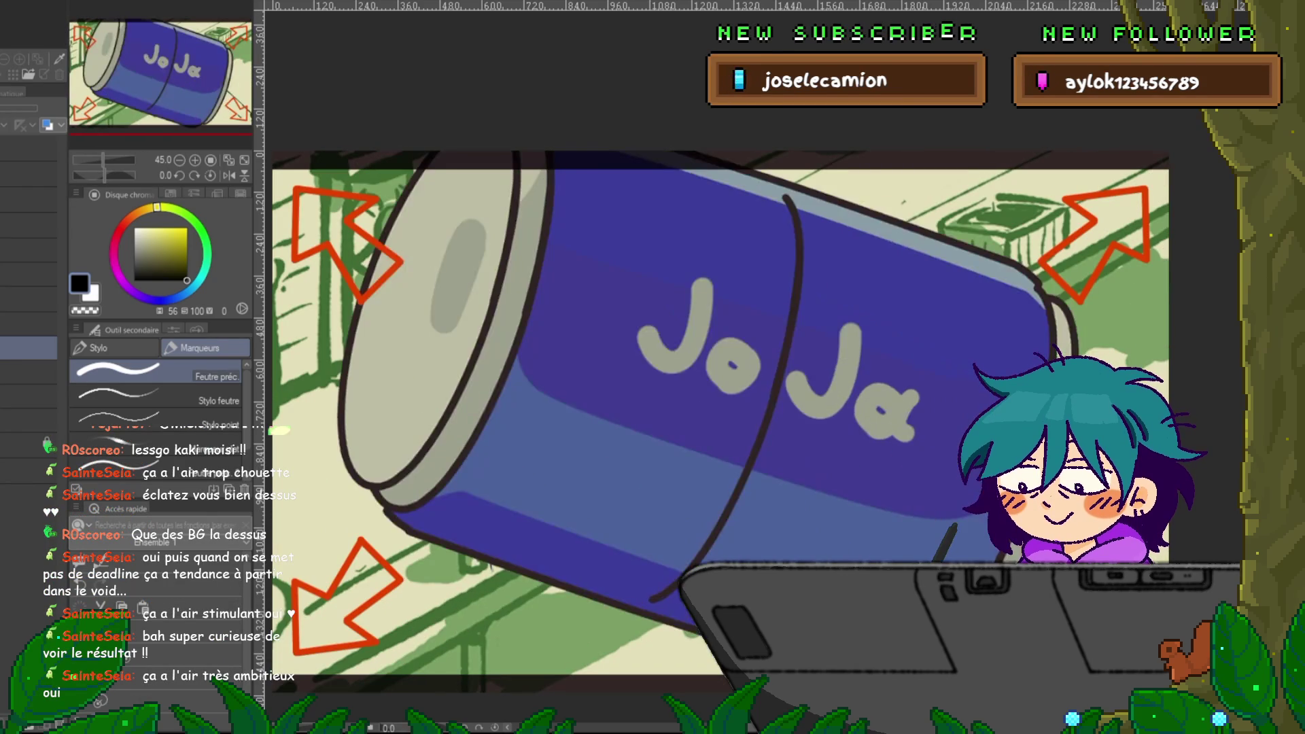
key(ctrl+Tab)
key(ctrl+Tab)
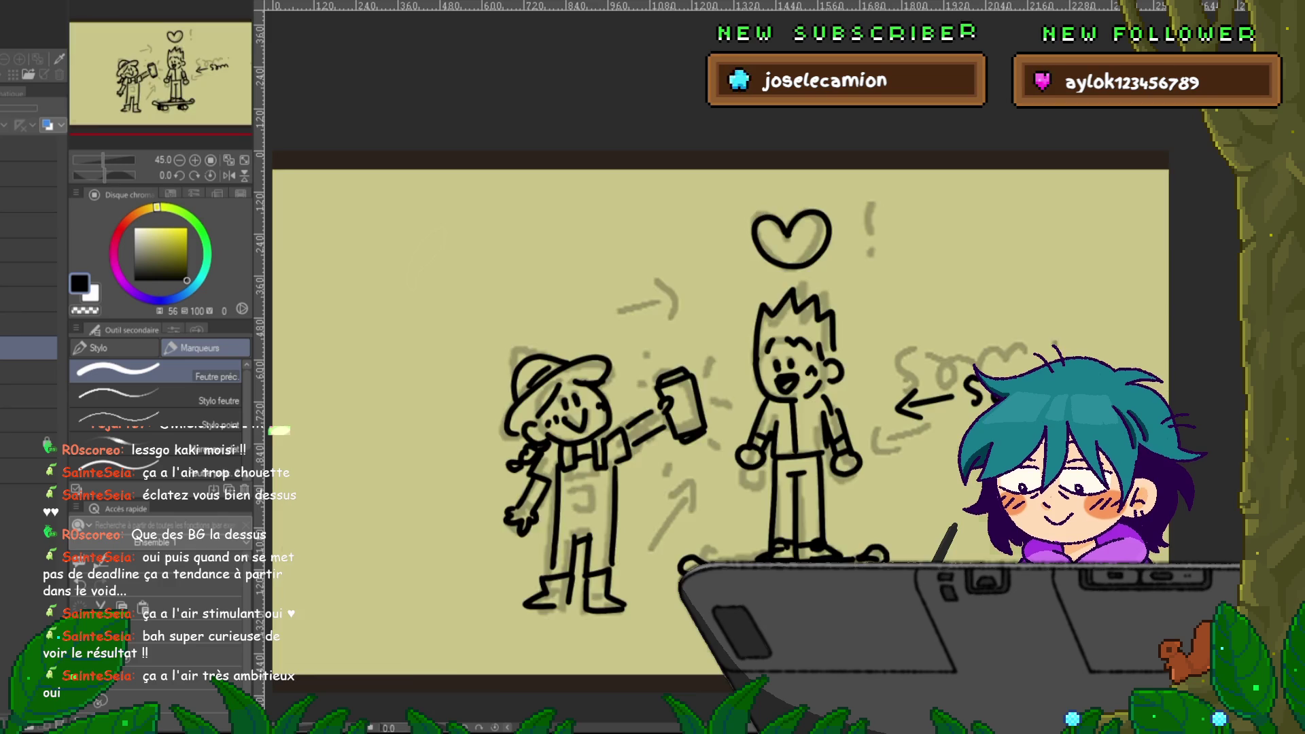
key(ctrl+Tab)
key(ctrl+Tab)
key(ctrl+Tab)
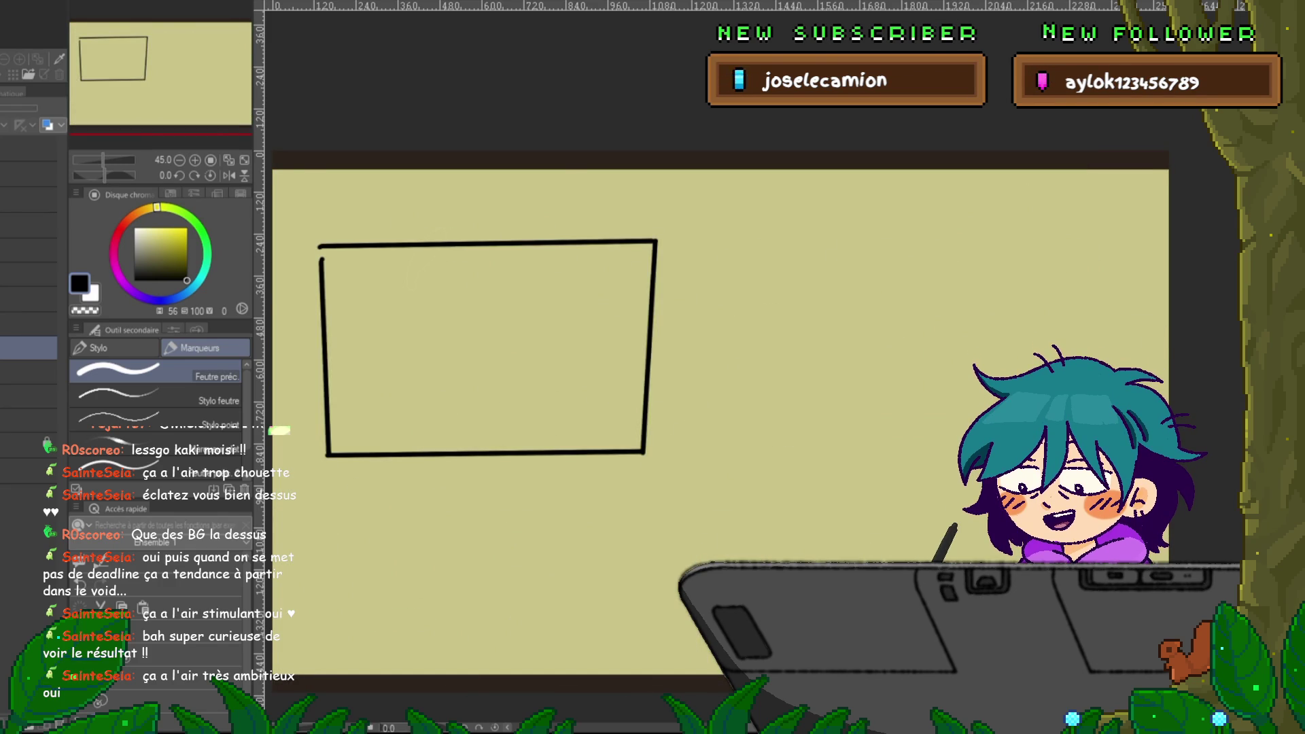
- Switch back to the inked tree-and-farmhouse scene and select another of its layers
key(ctrl+Tab)
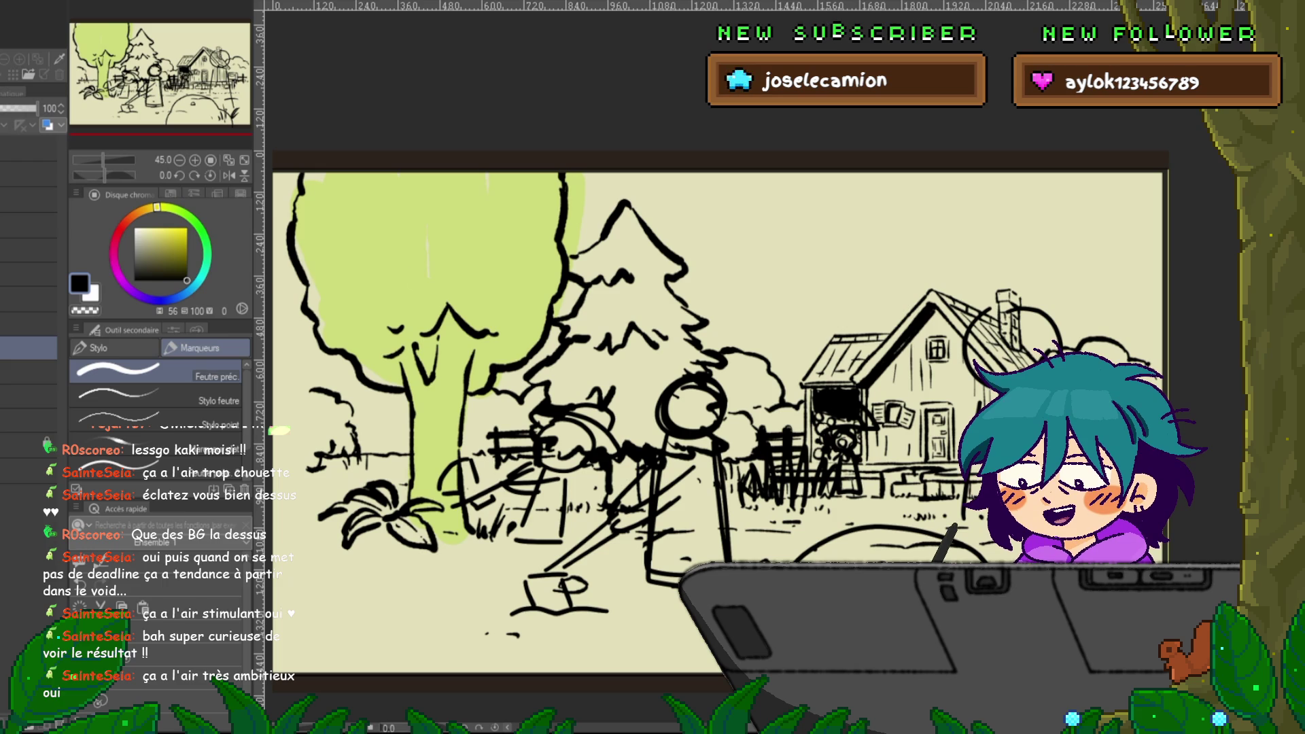
click(28, 525)
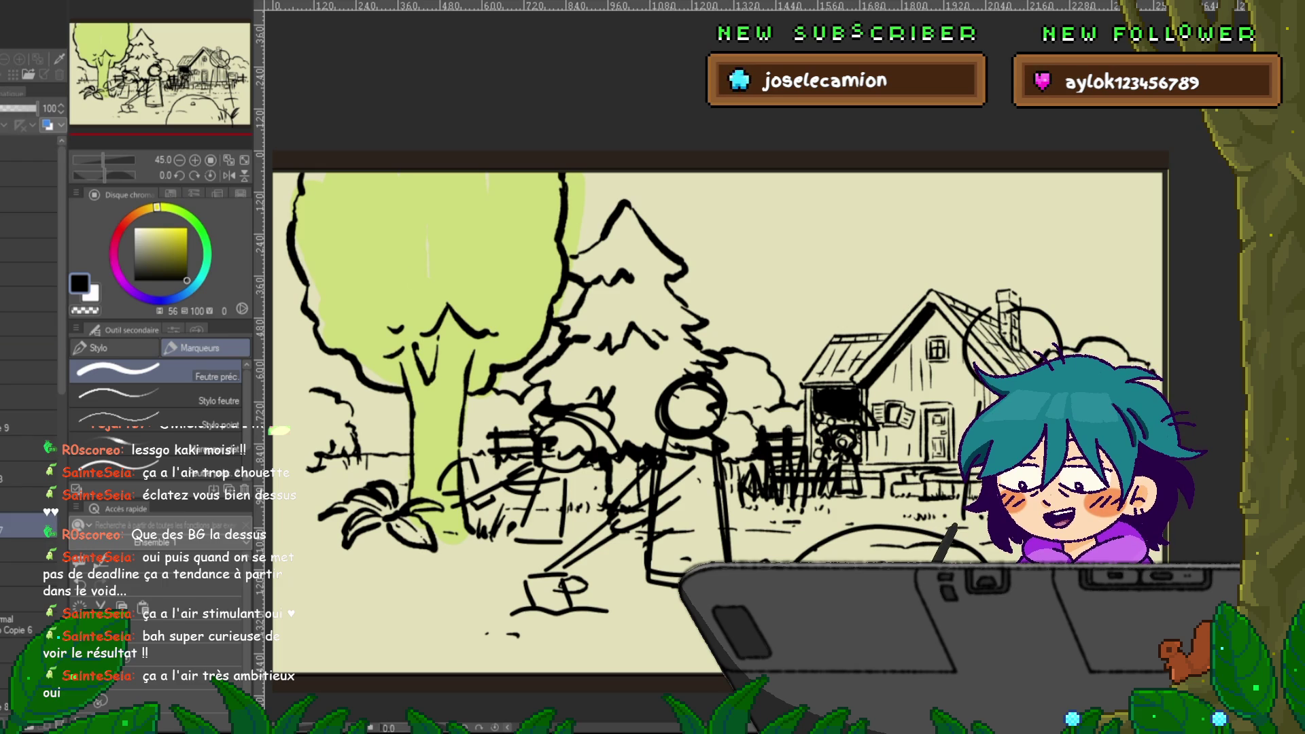